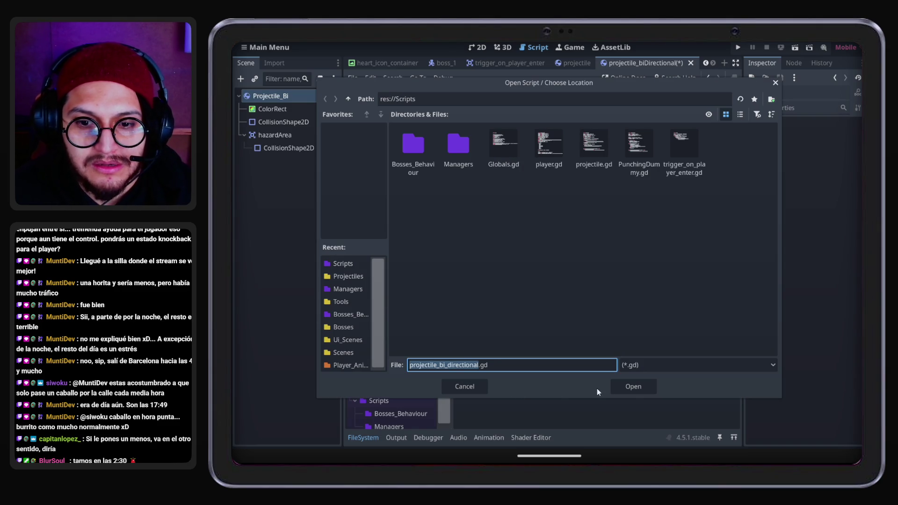
# Create projectile_bi_directional.gd and replace its template with the copied projectile code
pyautogui.click(622, 387)
pyautogui.click(593, 323)
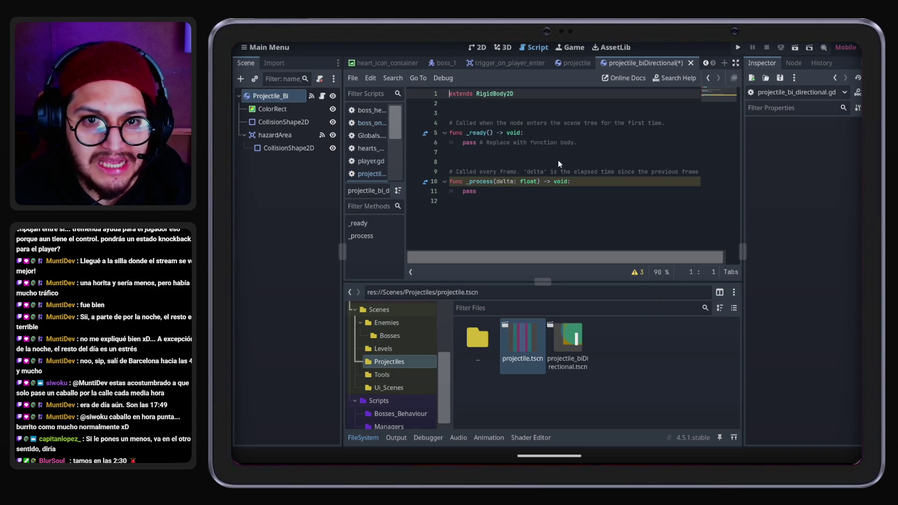
pyautogui.hotkey('ctrl', 'a')
pyautogui.hotkey('ctrl', 'v')
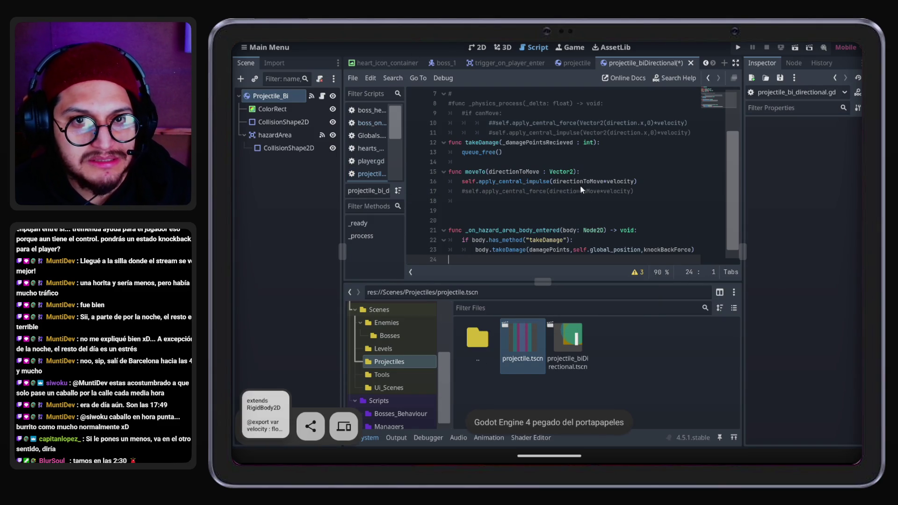
# Save the new projectile script and run the game
pyautogui.scroll(2, 585, 198)
pyautogui.scroll(-2, 584, 199)
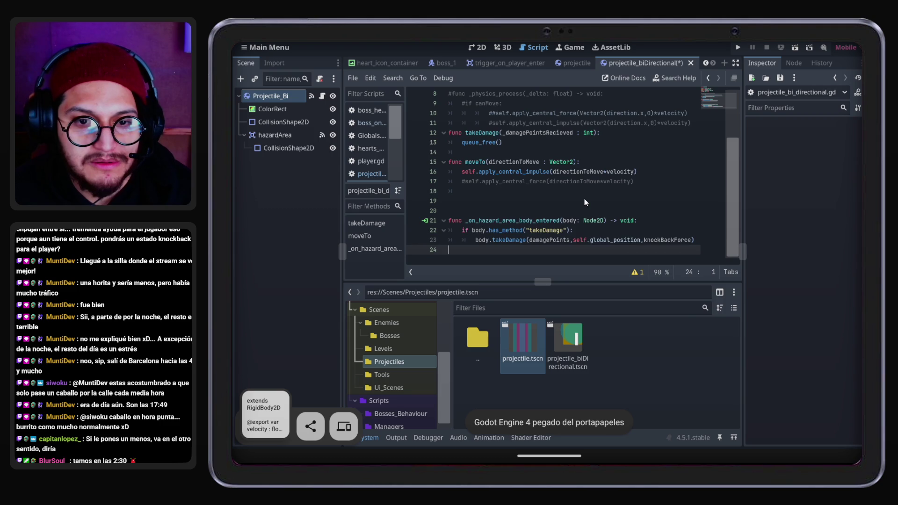
pyautogui.hotkey('ctrl', 's')
pyautogui.click(738, 47)
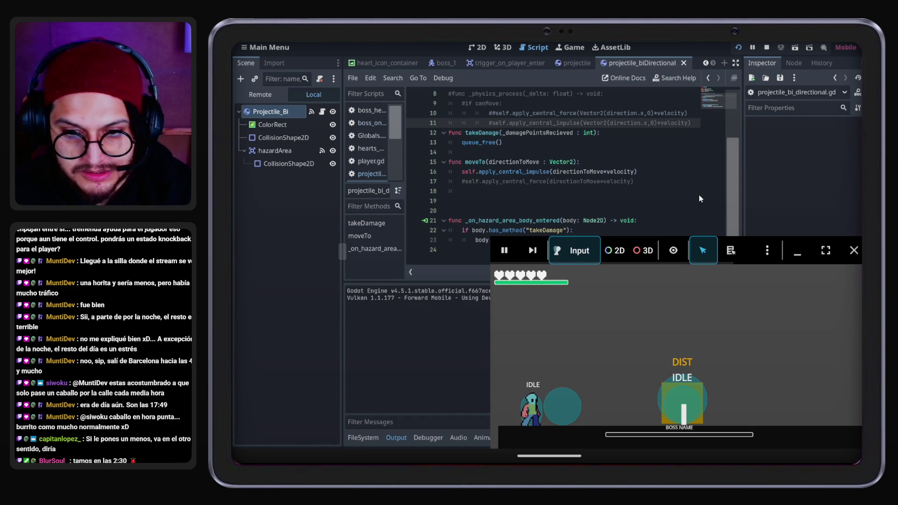
# Walk the player toward the boss until ATTACK_C, stop the game, and scroll the script tabs left
pyautogui.press('d')
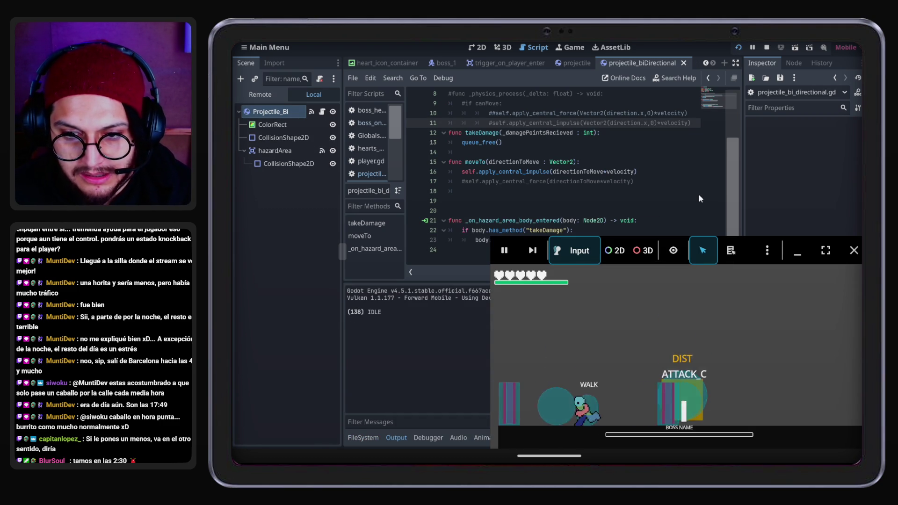
pyautogui.click(854, 251)
pyautogui.scroll(3, 547, 144)
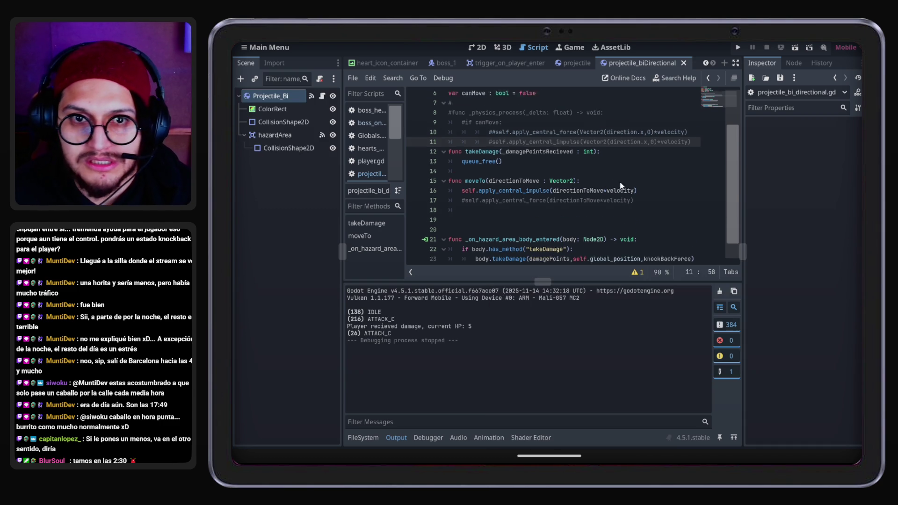
pyautogui.click(705, 64)
pyautogui.click(705, 64)
pyautogui.click(705, 64)
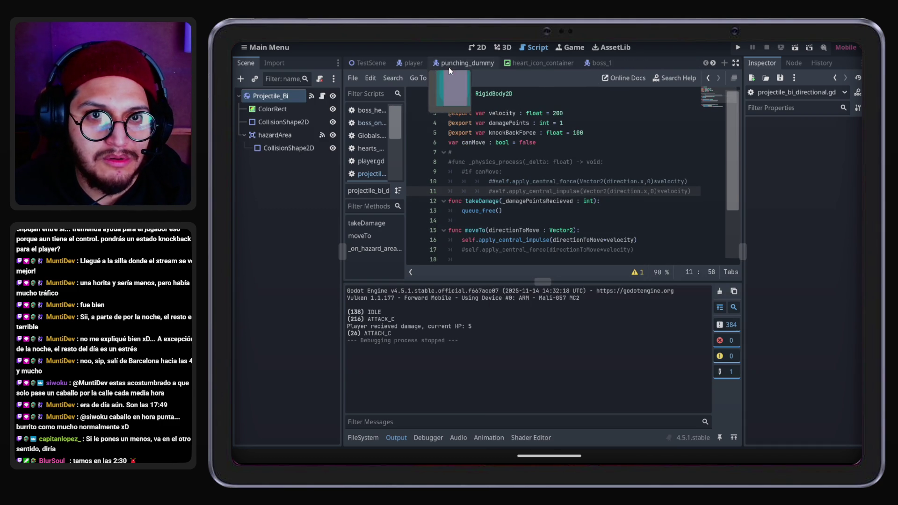
# In boss_one_behaviour.gd, change line 100's STATE.ATTACK_C to STATE.ATTACK_D, then run with F5
pyautogui.click(590, 62)
pyautogui.click(321, 96)
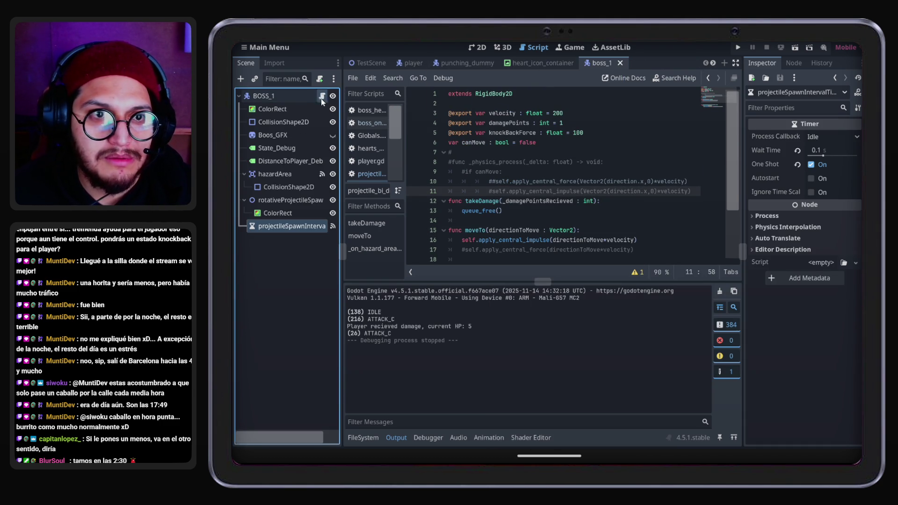
pyautogui.scroll(3, 608, 169)
pyautogui.scroll(-4, 608, 169)
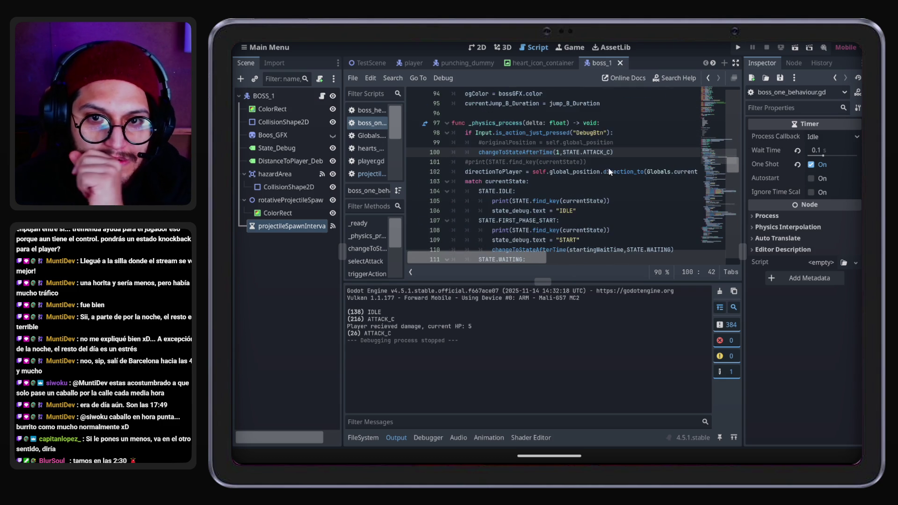
pyautogui.click(613, 153)
pyautogui.write('C')
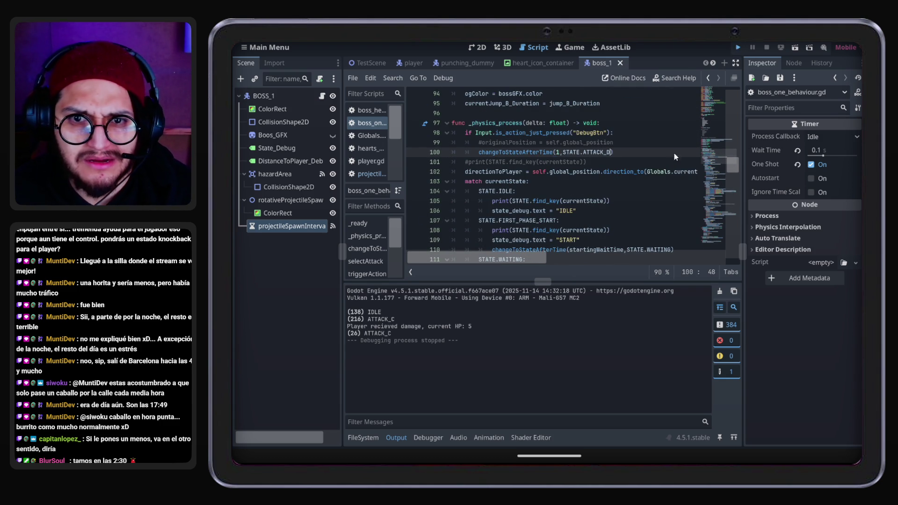
pyautogui.press('F5')
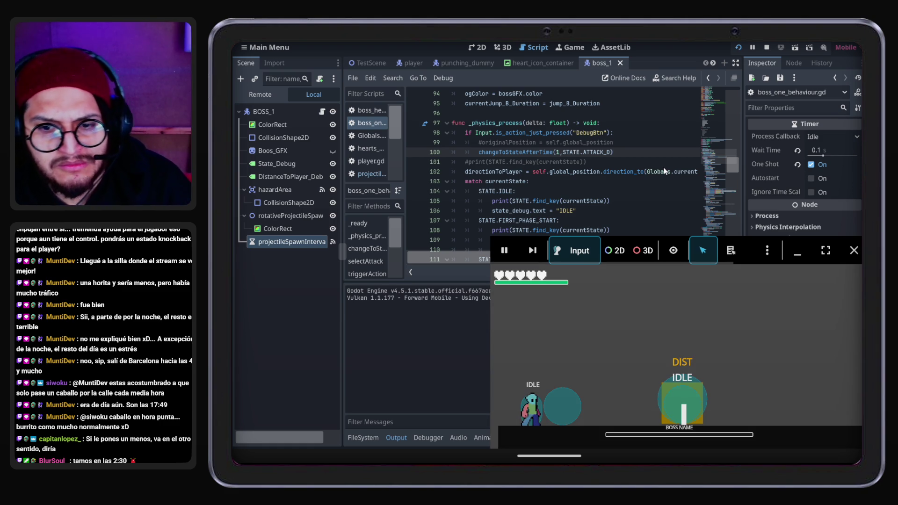
# Trigger ATTACK_D with the debug key, stop the game, and collapse the Output panel
pyautogui.press('d')
pyautogui.press('space')
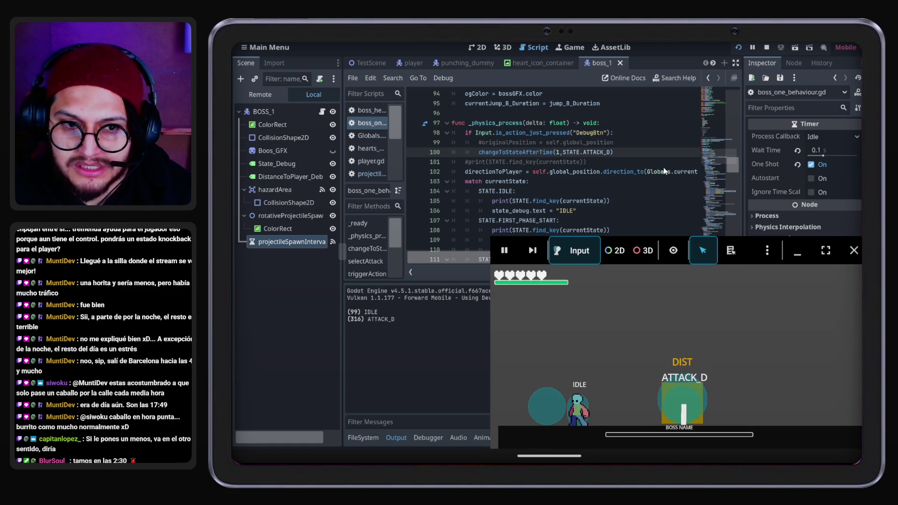
pyautogui.click(854, 251)
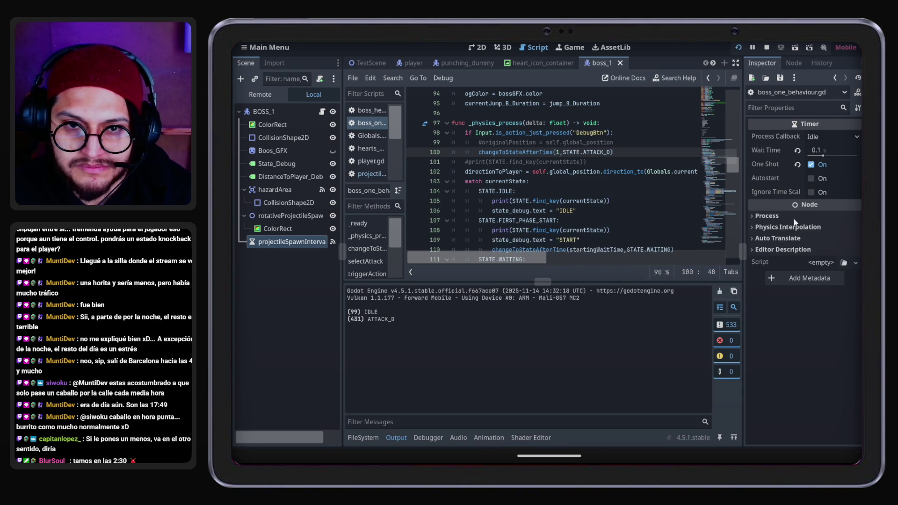
pyautogui.scroll(-6, 557, 161)
pyautogui.click(405, 438)
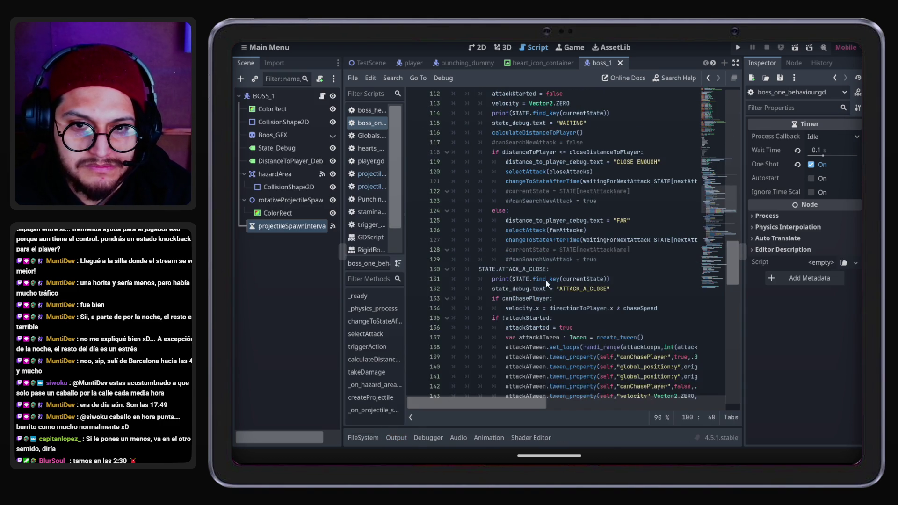
# Turn line 177's rotation += statement into a rotative_projectile_spawner.rotate() call
pyautogui.scroll(-15, 552, 271)
pyautogui.scroll(3, 558, 266)
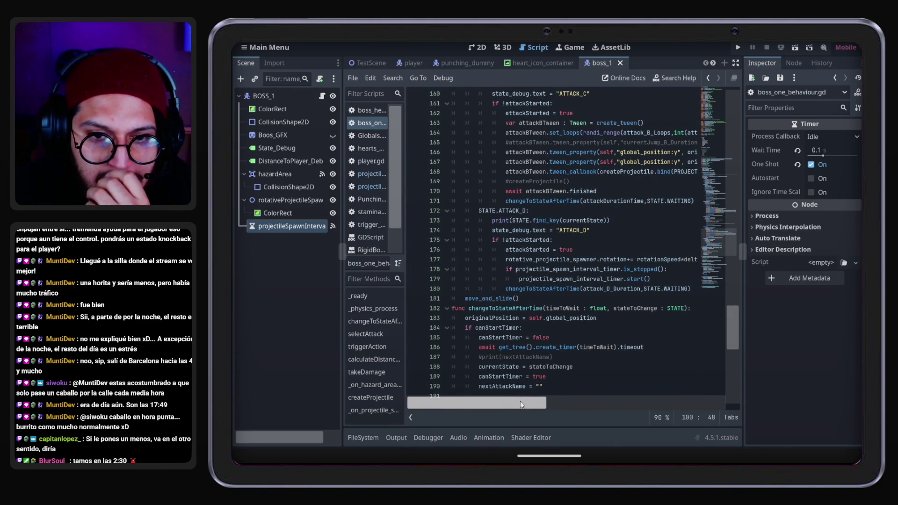
pyautogui.hscroll(3, 536, 409)
pyautogui.hscroll(-1, 534, 409)
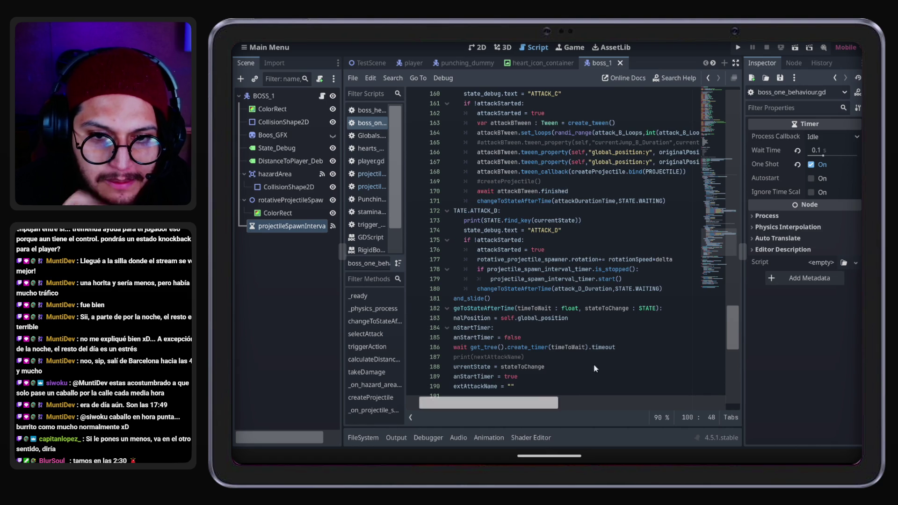
pyautogui.click(670, 261)
pyautogui.press('BackSpace')
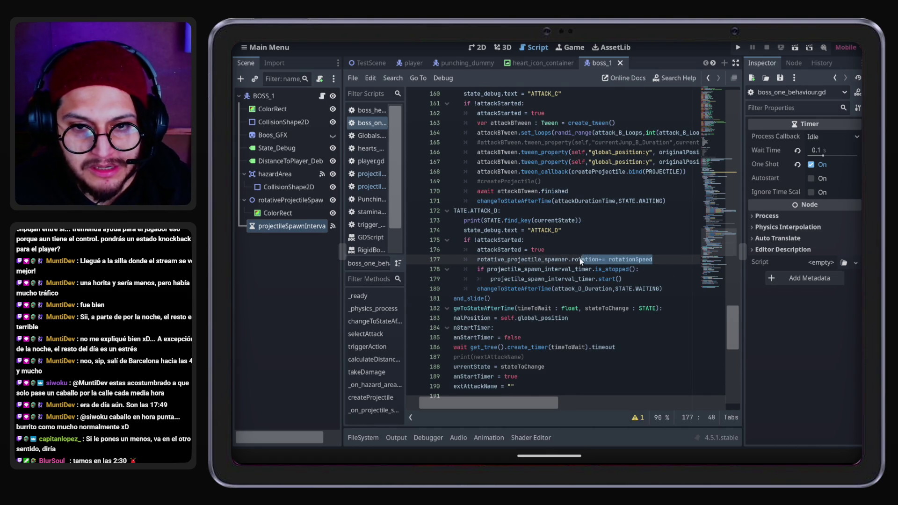
pyautogui.write('ate')
pyautogui.press('Return')
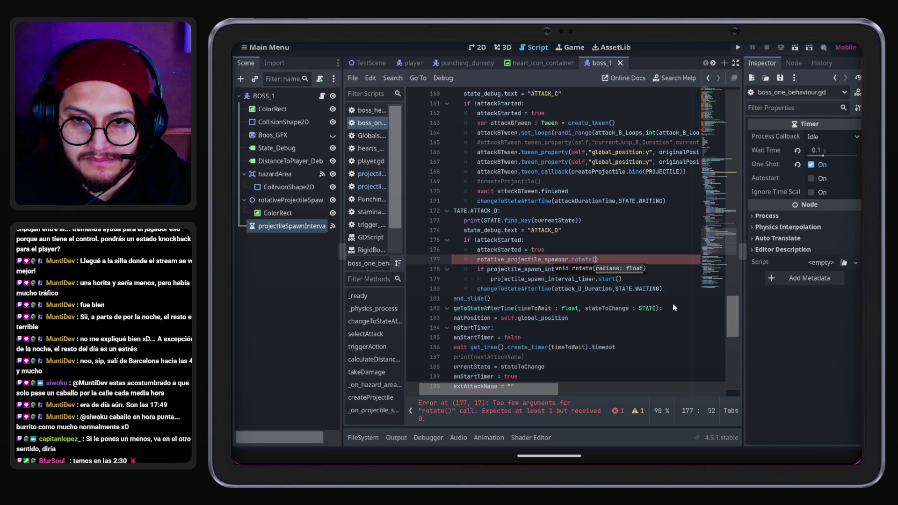
# Fill the rotate argument with deg_to_rad(rotationSpeed*delta) using autocomplete
pyautogui.write('deg_to')
pyautogui.press('Return')
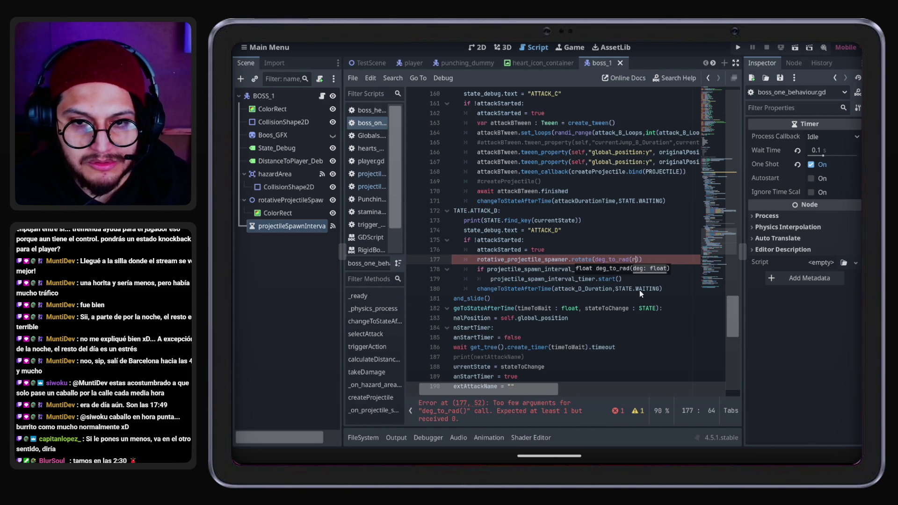
pyautogui.press('Return')
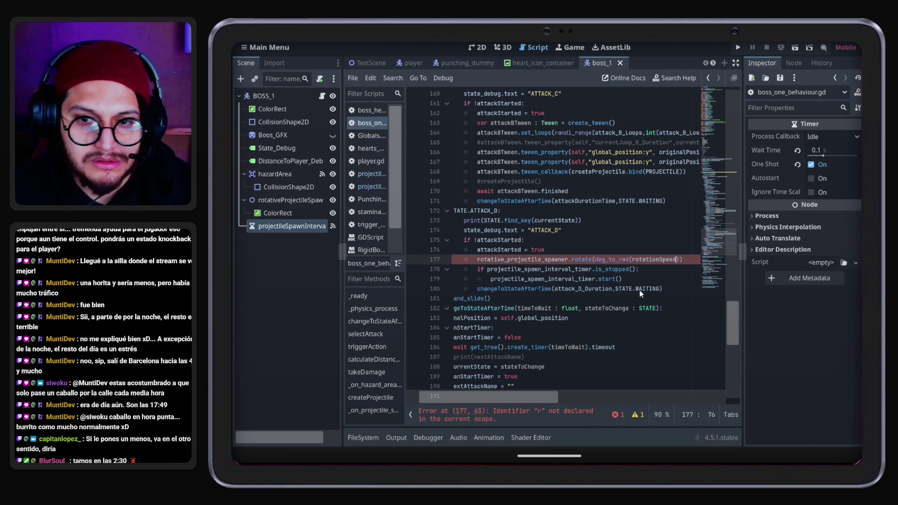
pyautogui.press('BackSpace')
pyautogui.press('BackSpace')
pyautogui.press('BackSpace')
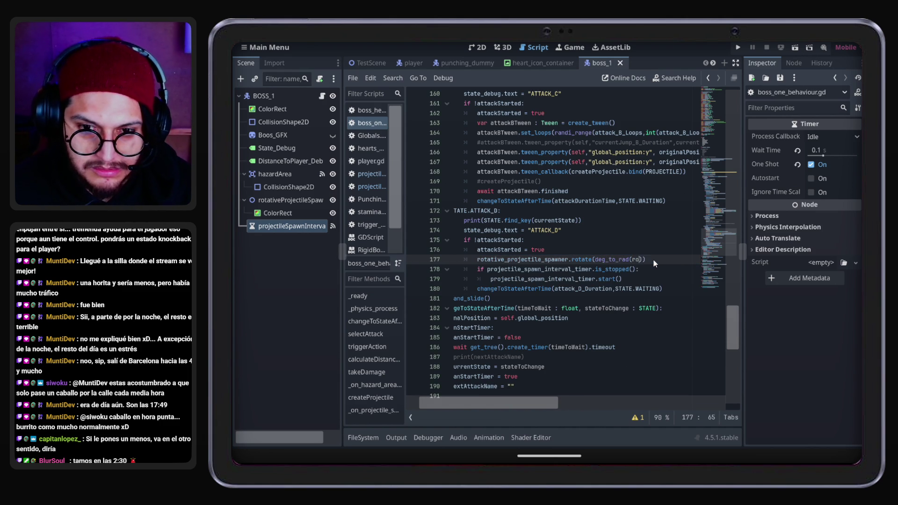
pyautogui.write('tationDegrees')
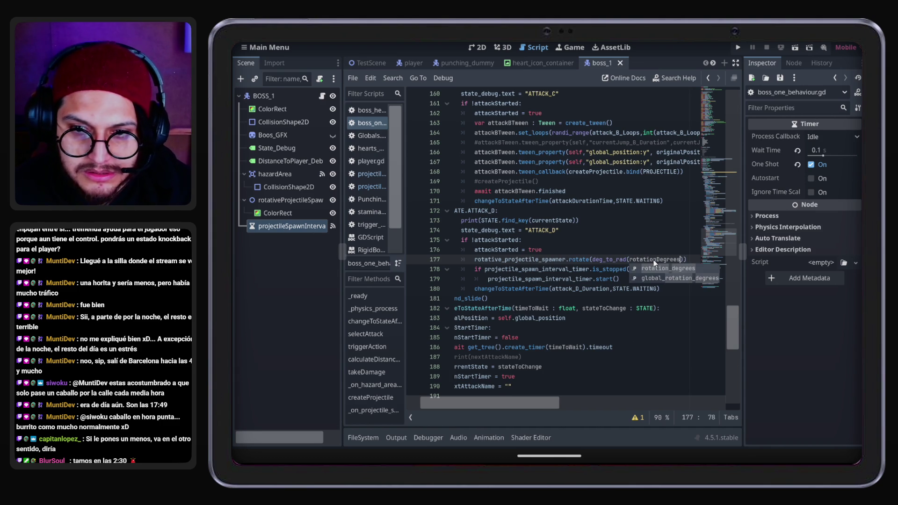
pyautogui.press('Escape')
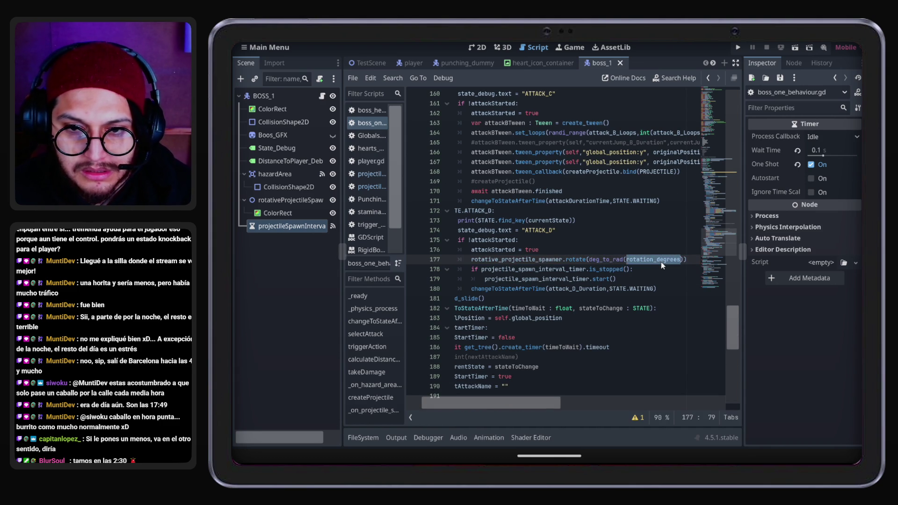
pyautogui.hotkey('ctrl', 'z')
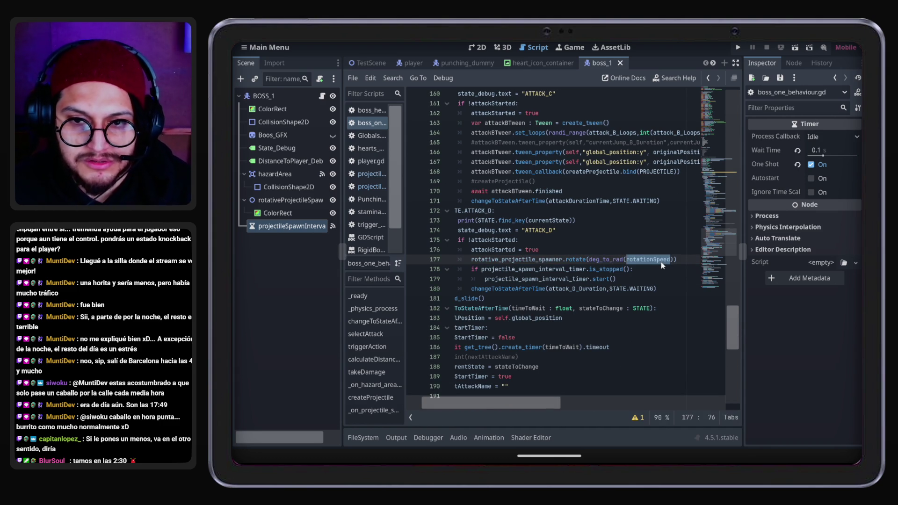
pyautogui.press('Escape')
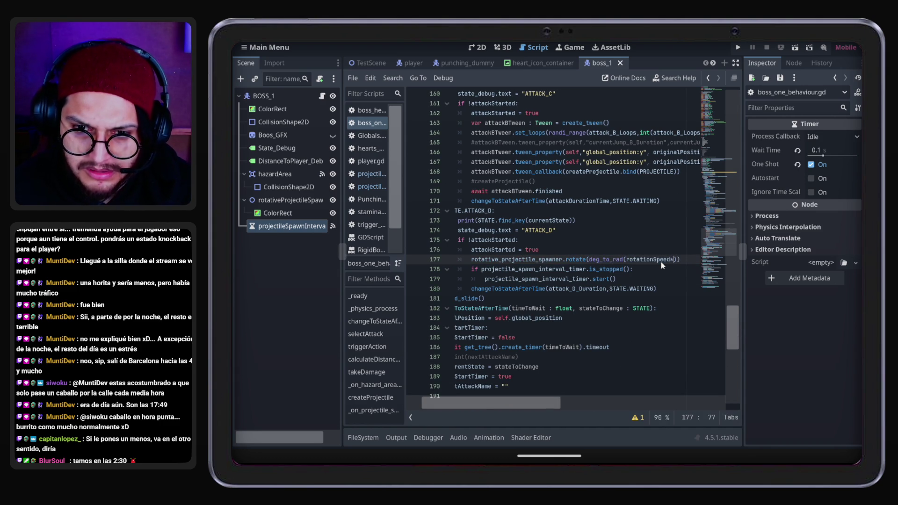
pyautogui.write('delta')
# Review the spawn timer check, start and state change on lines 178–180
pyautogui.moveTo(531, 406); pyautogui.dragTo(482, 405)
pyautogui.click(615, 270)
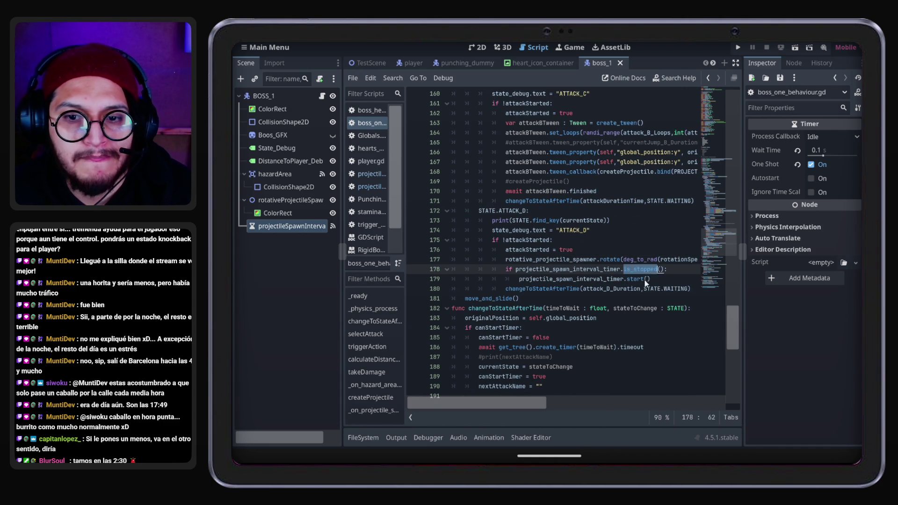
pyautogui.click(551, 289)
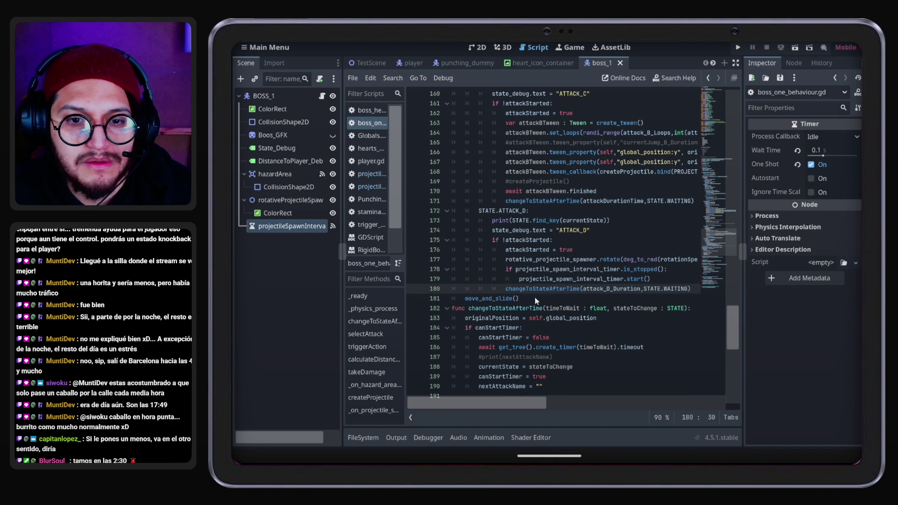
pyautogui.click(543, 280)
pyautogui.scroll(-10, 572, 292)
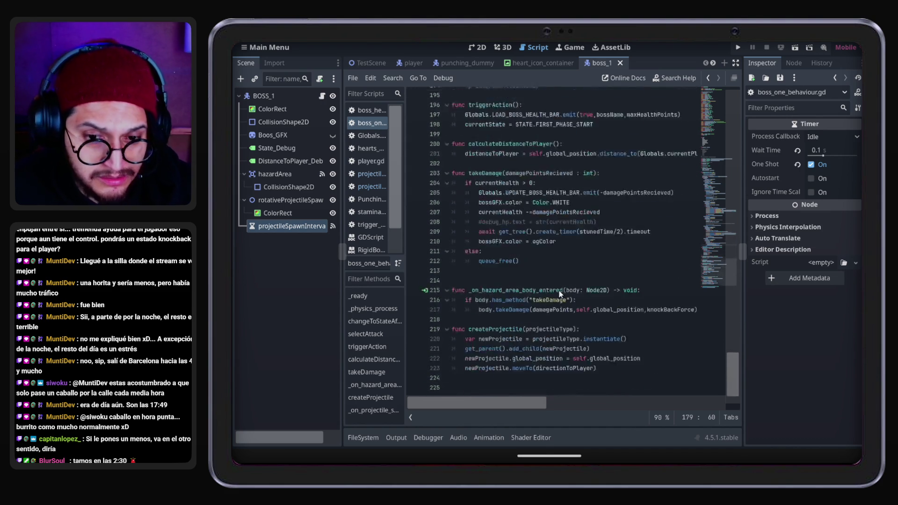
pyautogui.scroll(3, 570, 368)
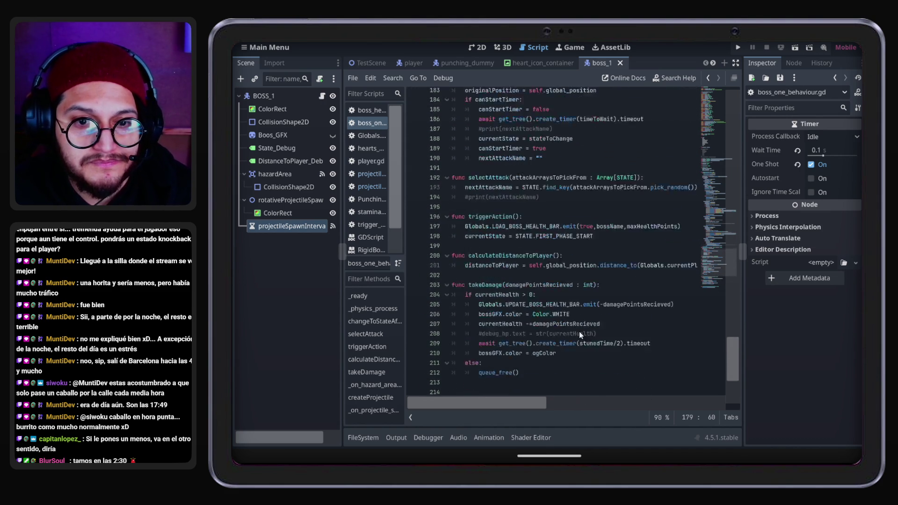
pyautogui.scroll(-3, 579, 331)
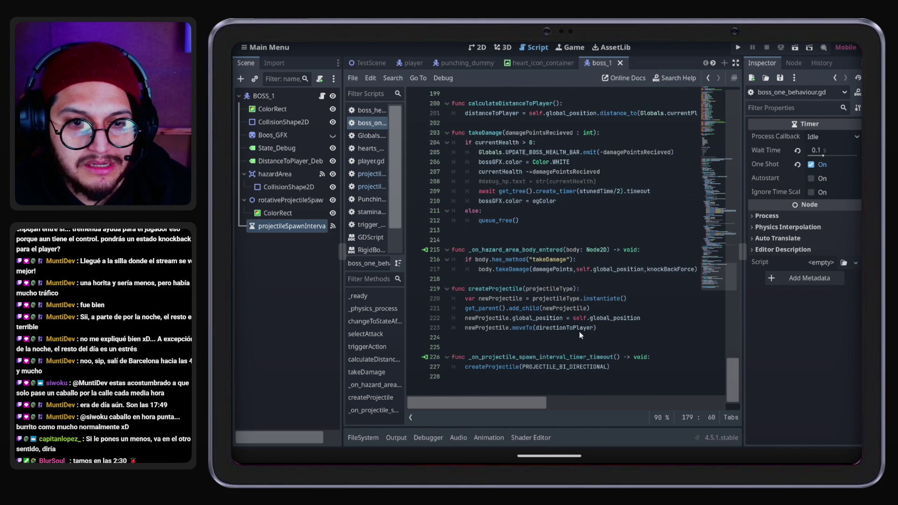
pyautogui.doubleClick(504, 367)
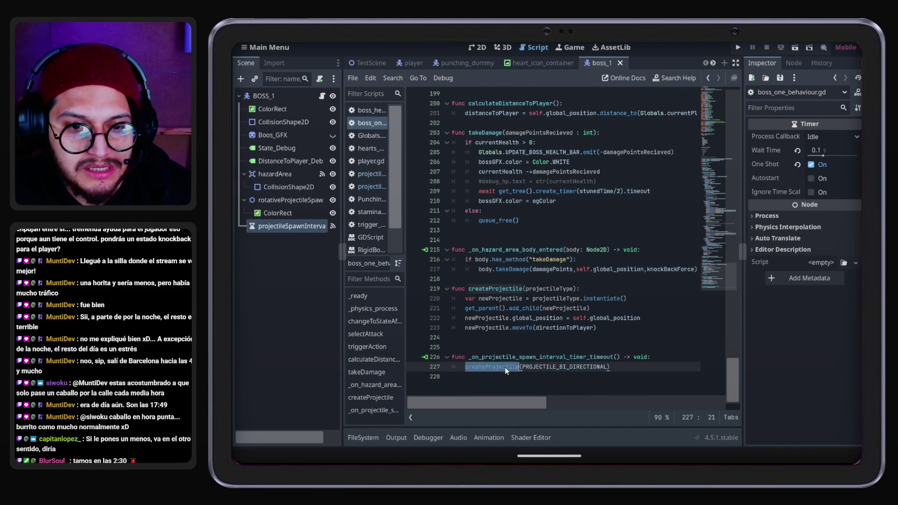
pyautogui.click(536, 299)
pyautogui.click(539, 310)
pyautogui.click(738, 47)
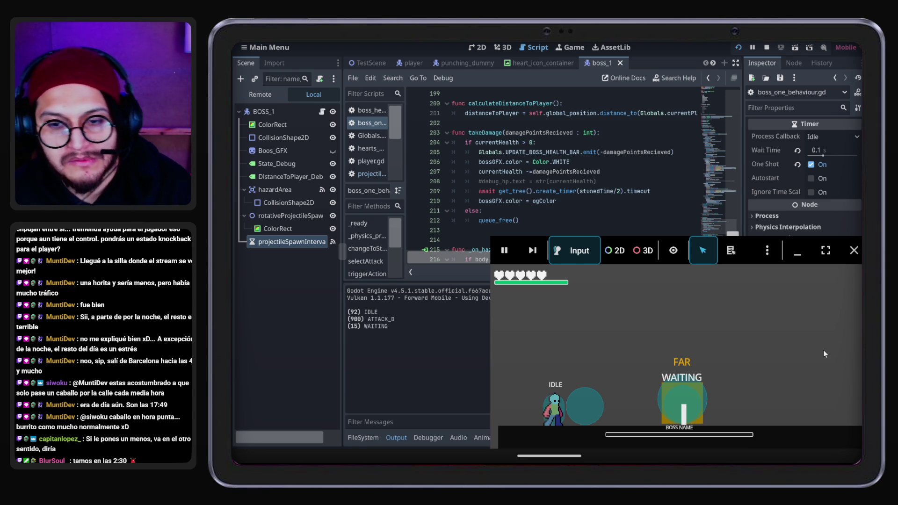
# Stop the test run once the boss reaches ATTACK_C and the player drops to 5 HP
pyautogui.click(852, 253)
pyautogui.scroll(-3, 542, 187)
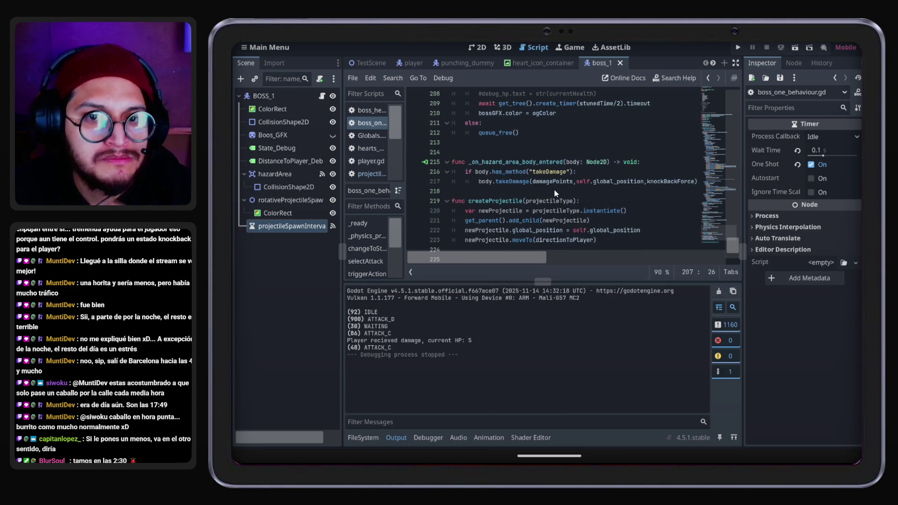
# Collapse the Output panel and scroll back to the ATTACK_D code
pyautogui.scroll(3, 588, 187)
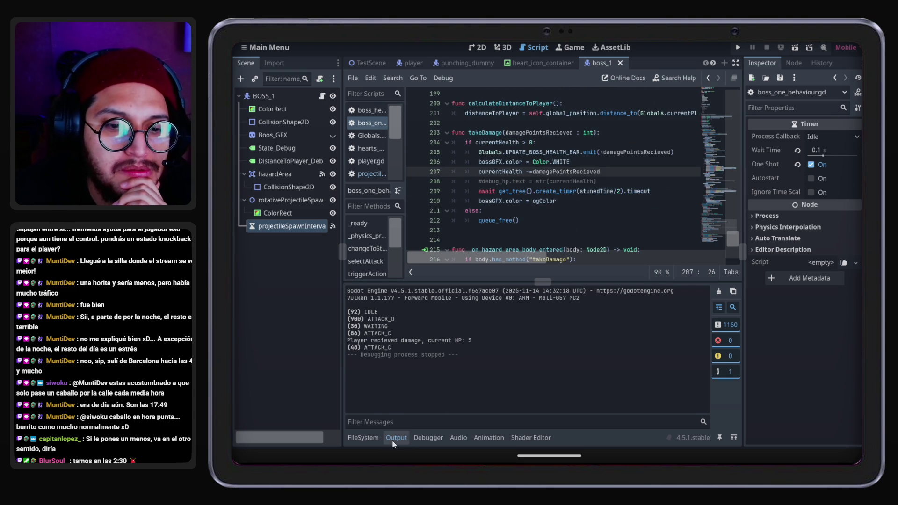
pyautogui.click(392, 441)
pyautogui.scroll(2, 557, 208)
pyautogui.scroll(-2, 557, 209)
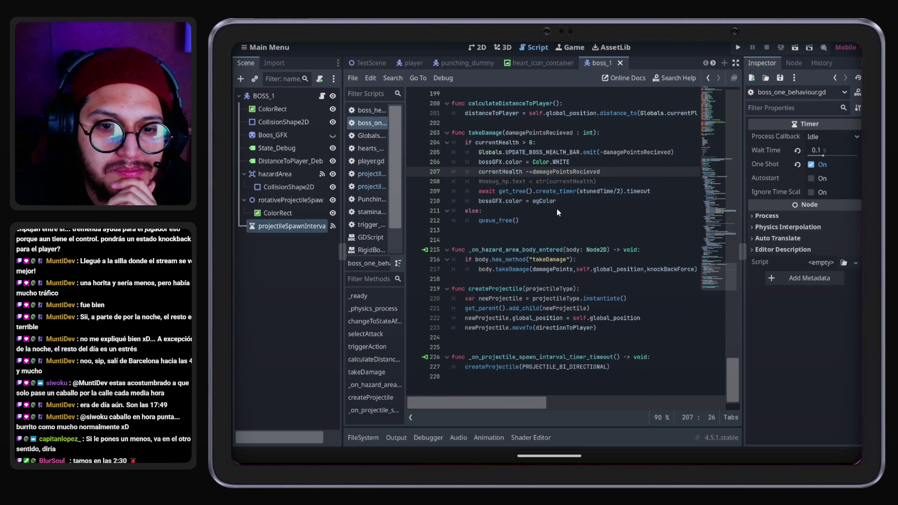
pyautogui.scroll(13, 549, 260)
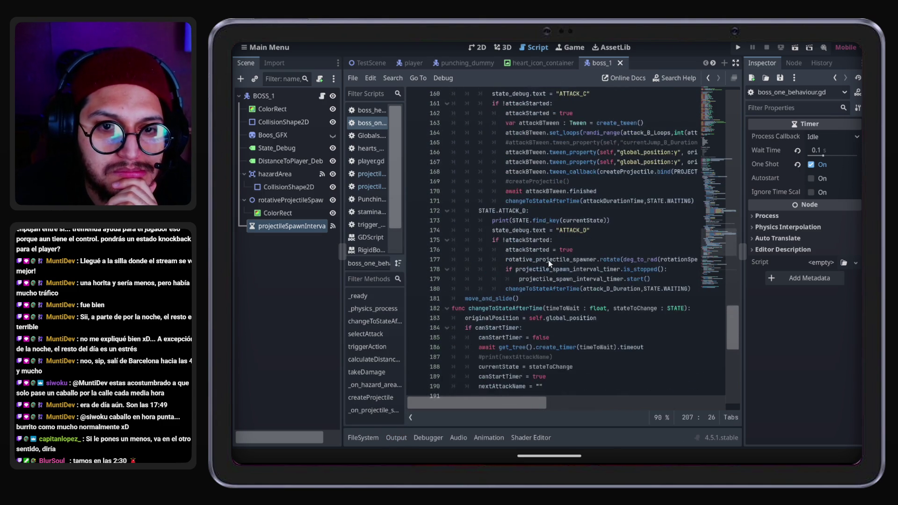
pyautogui.scroll(-1, 550, 277)
# Inspect the spawn timer's is_stopped check and start call on lines 178–179
pyautogui.doubleClick(598, 241)
pyautogui.click(644, 242)
pyautogui.doubleClick(630, 250)
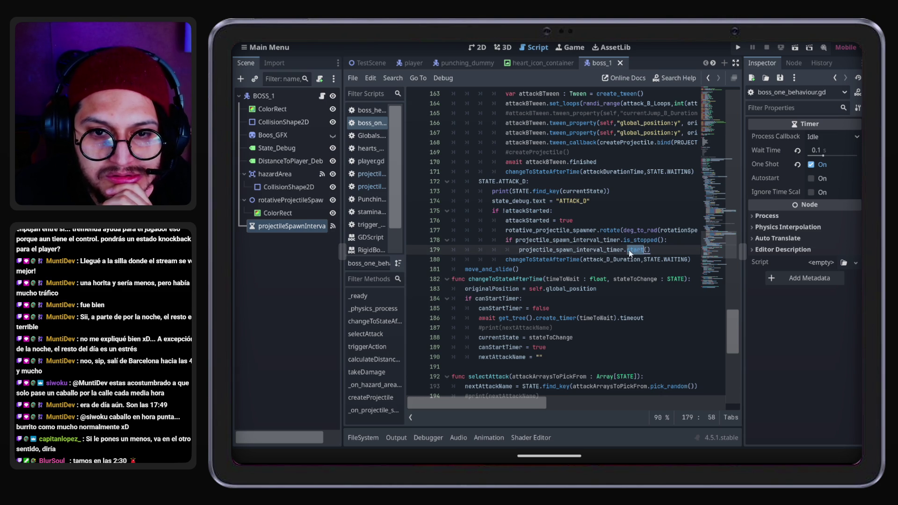
pyautogui.scroll(-10, 549, 276)
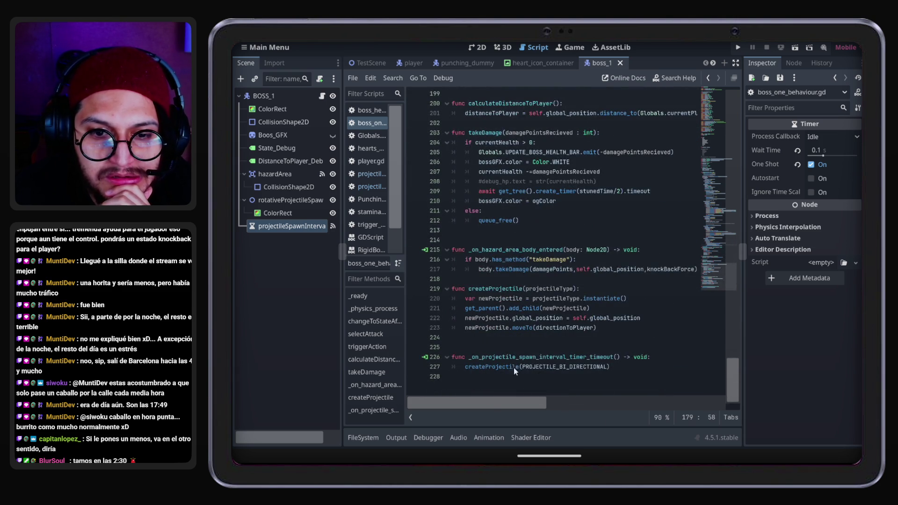
pyautogui.scroll(5, 601, 357)
pyautogui.scroll(-5, 601, 358)
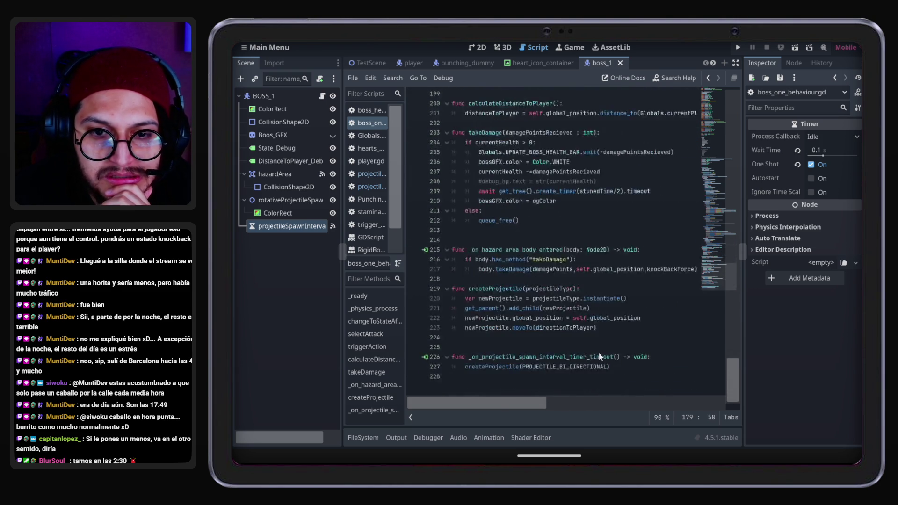
pyautogui.scroll(10, 600, 356)
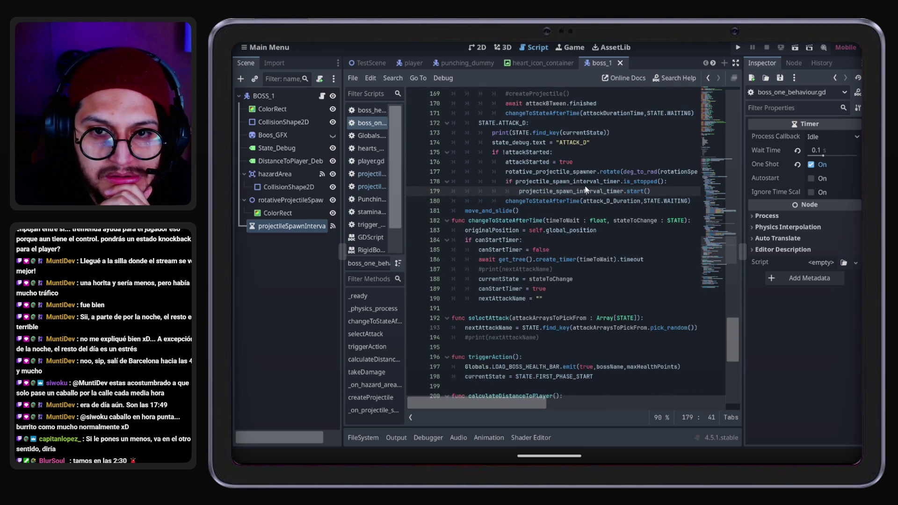
pyautogui.click(586, 182)
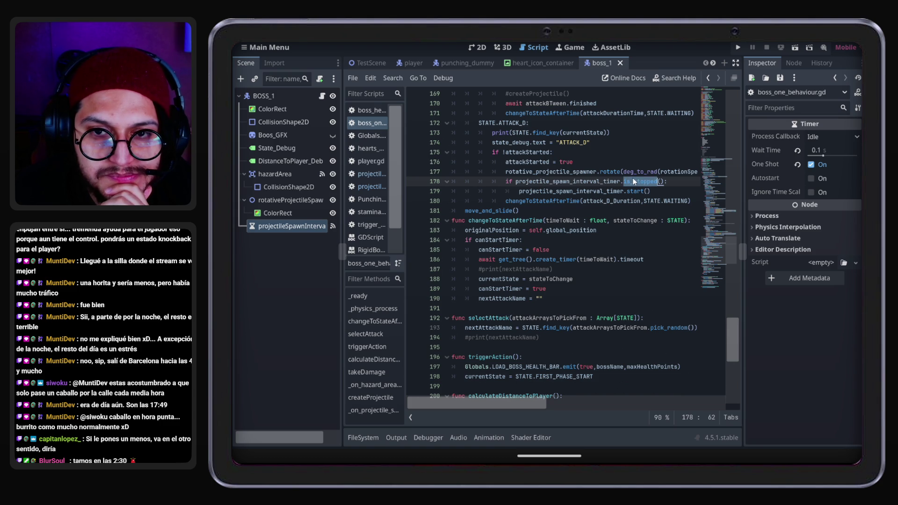
pyautogui.click(639, 192)
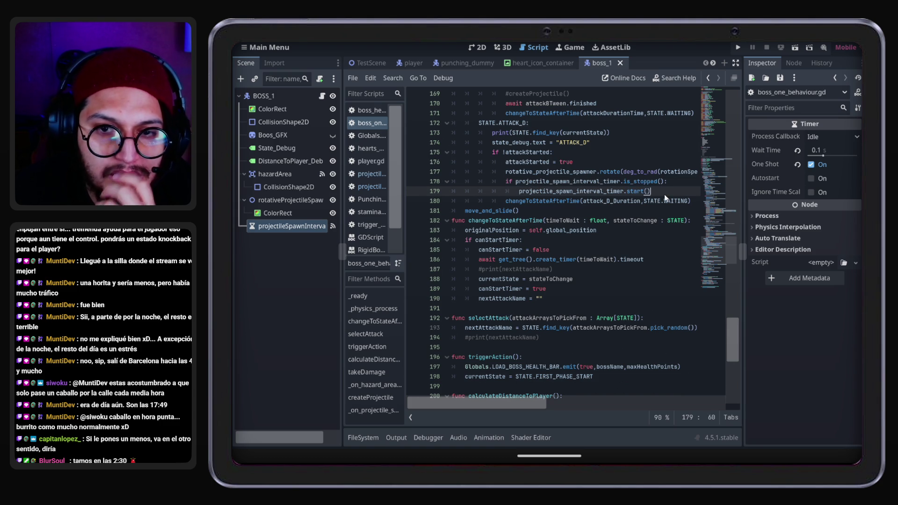
pyautogui.doubleClick(591, 192)
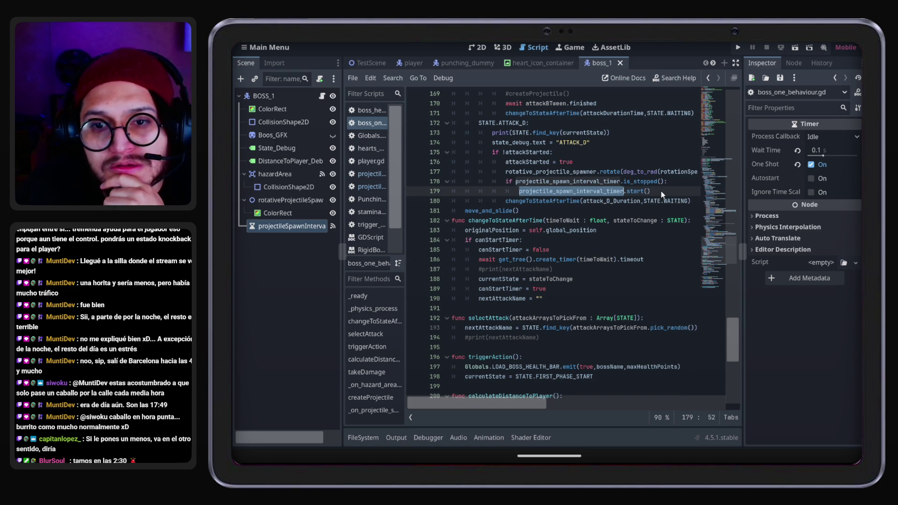
pyautogui.doubleClick(639, 191)
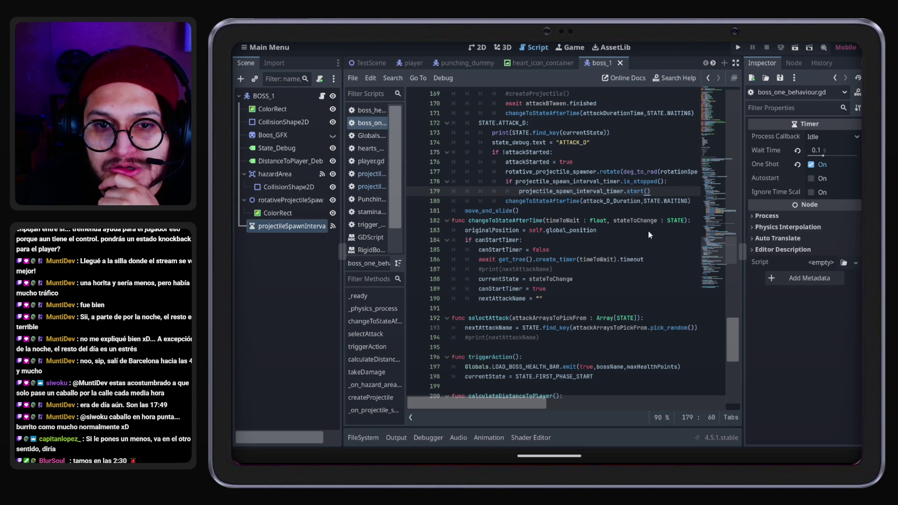
pyautogui.doubleClick(576, 183)
pyautogui.click(635, 193)
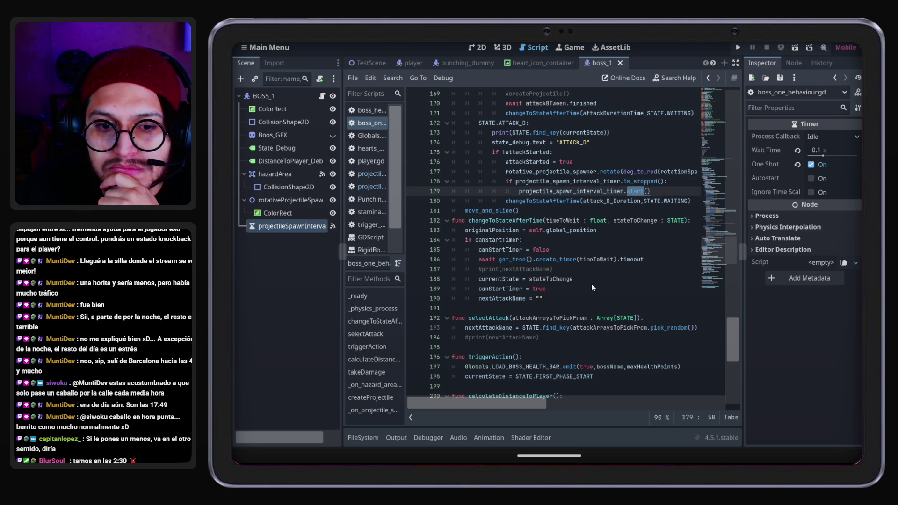
# Select the spawner rotate call on line 177
pyautogui.scroll(-10, 591, 284)
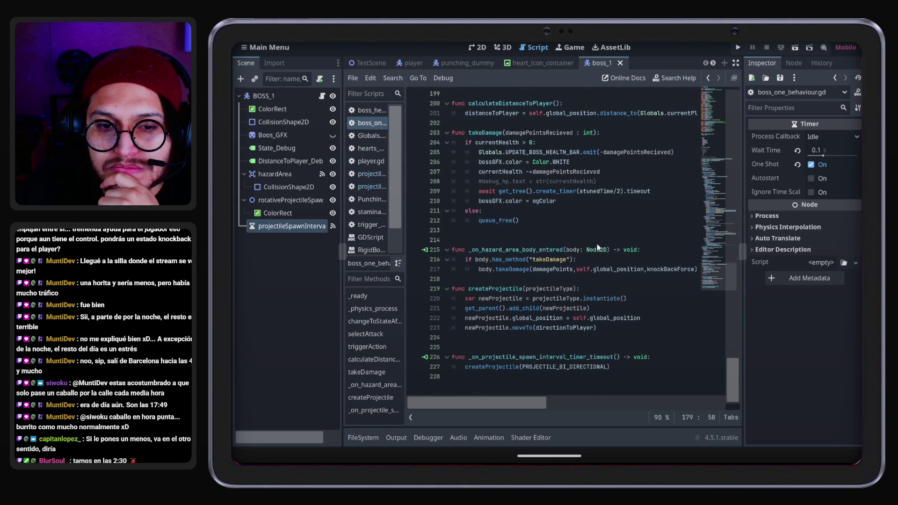
pyautogui.scroll(5, 597, 243)
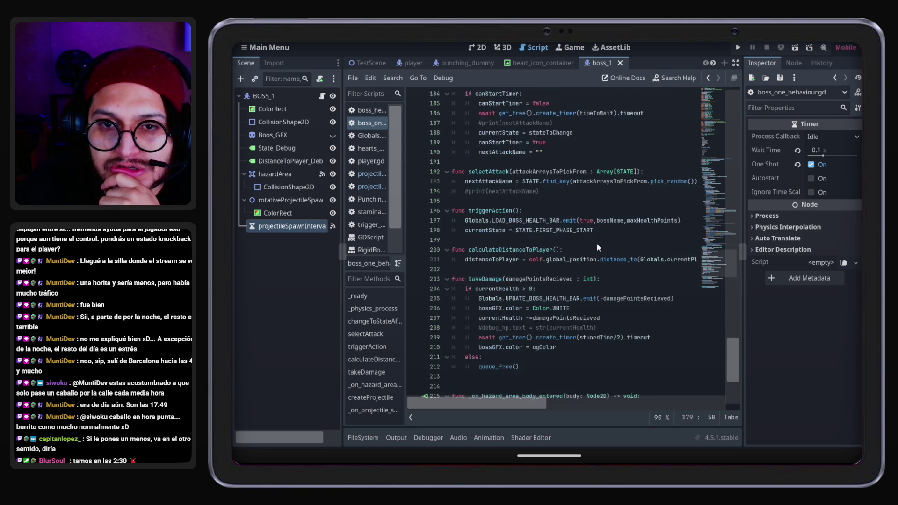
pyautogui.scroll(5, 597, 244)
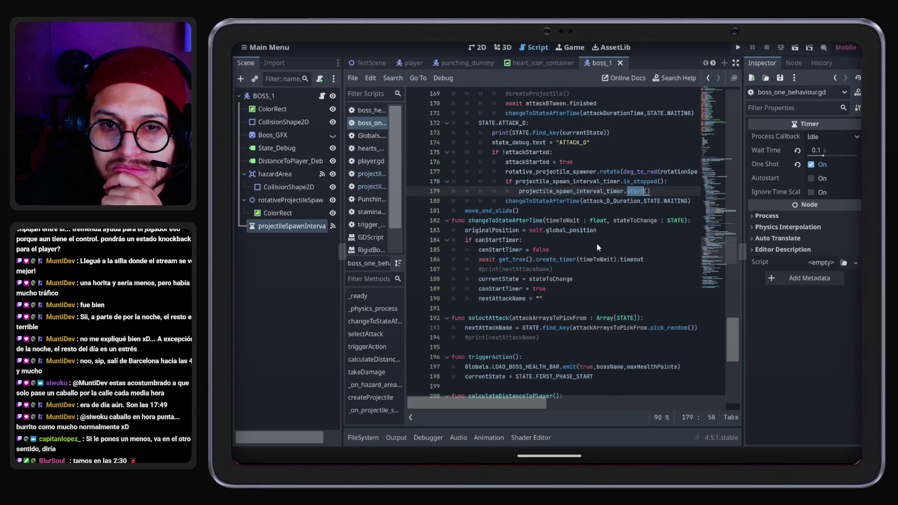
pyautogui.doubleClick(592, 181)
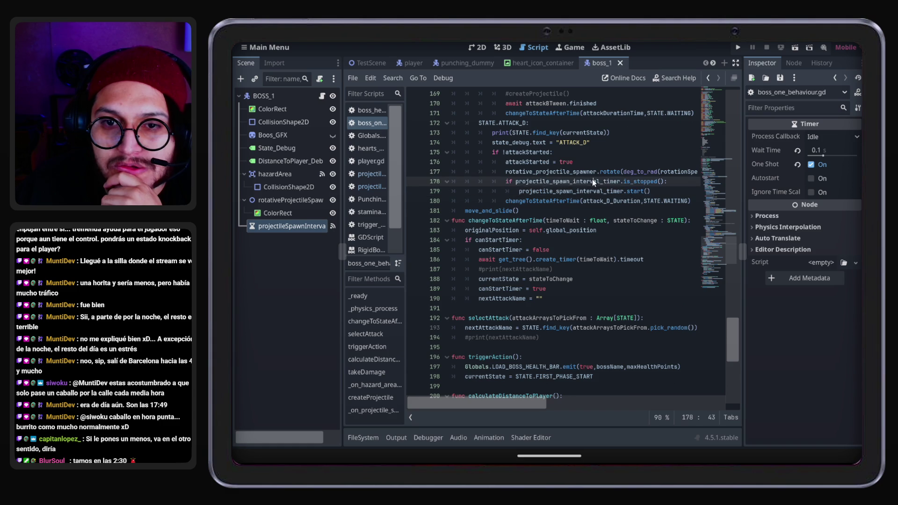
pyautogui.click(668, 172)
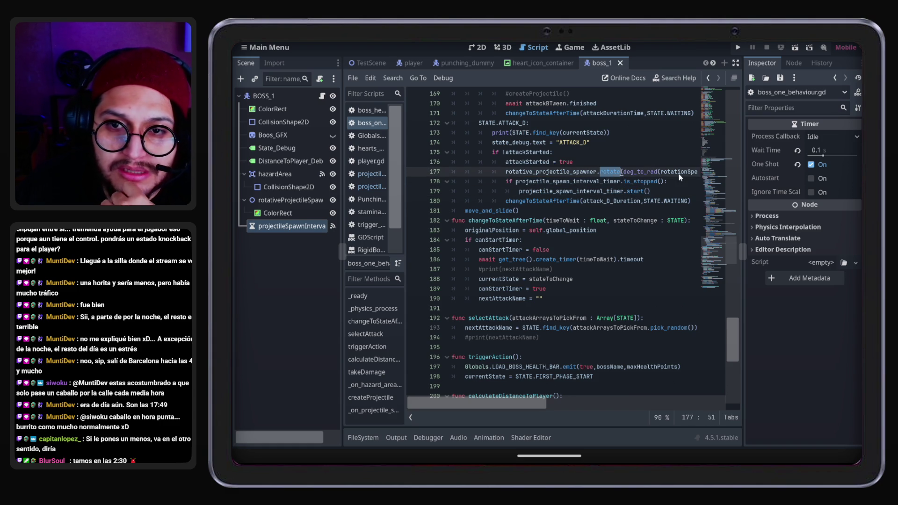
pyautogui.doubleClick(610, 171)
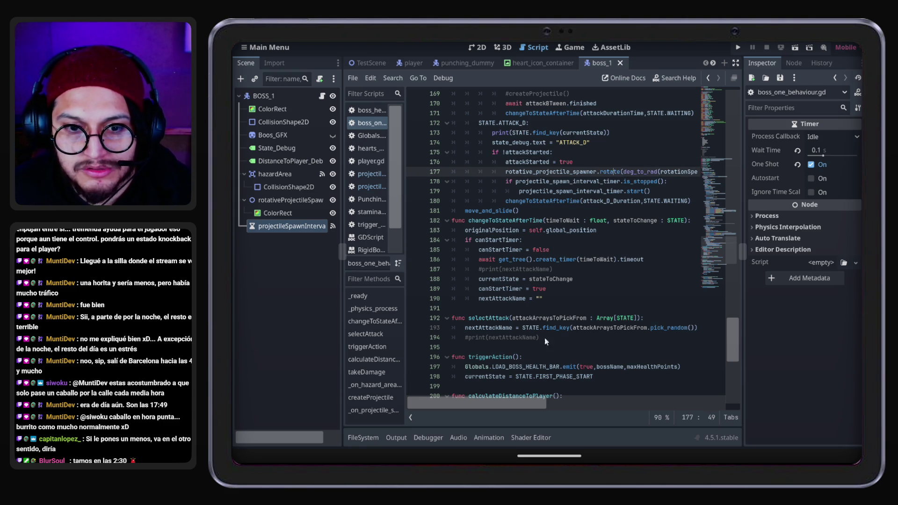
pyautogui.moveTo(529, 404); pyautogui.dragTo(564, 404)
# Rewrite line 177 as rotation += rotationSpeed*delta
pyautogui.moveTo(653, 174); pyautogui.dragTo(519, 176)
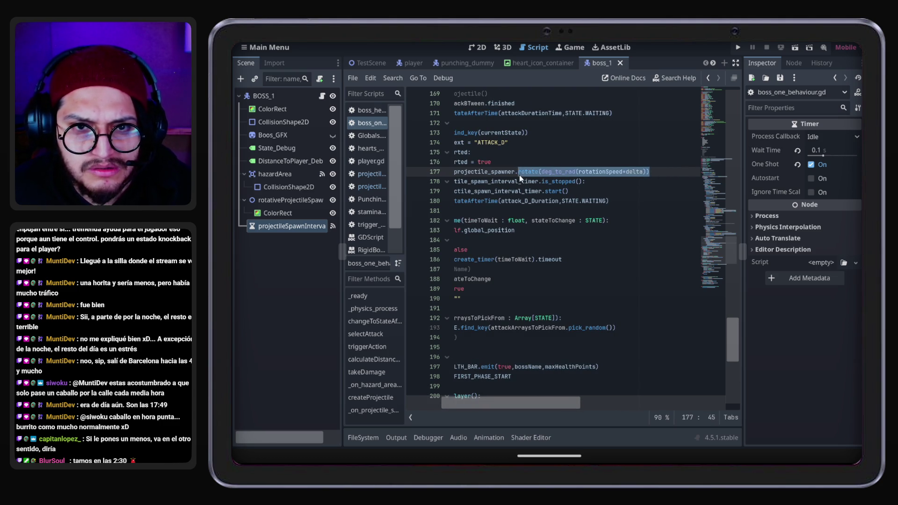
pyautogui.write('rotation')
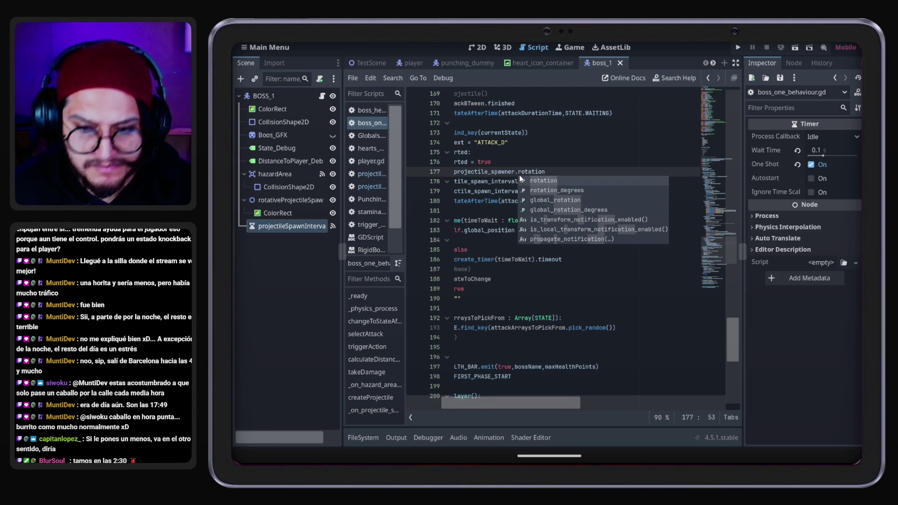
pyautogui.write('+= rotationSpeed')
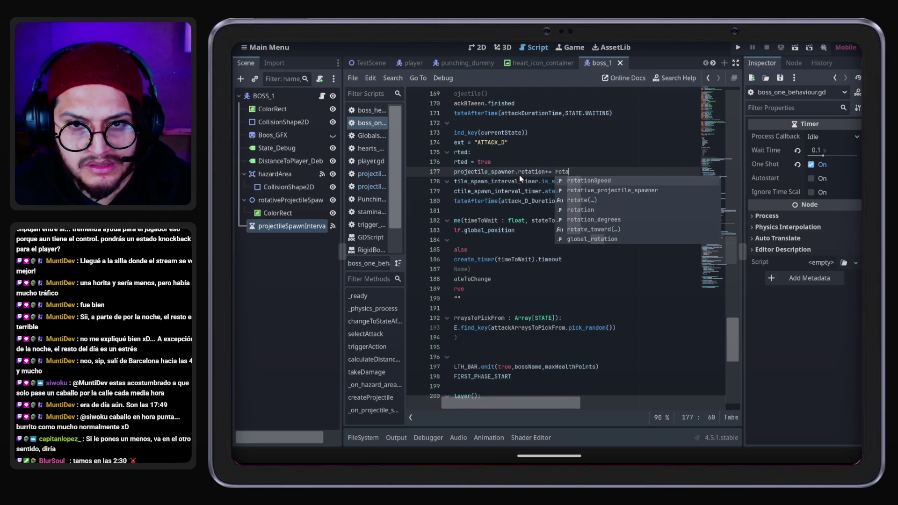
pyautogui.press('Return')
pyautogui.write('*delta')
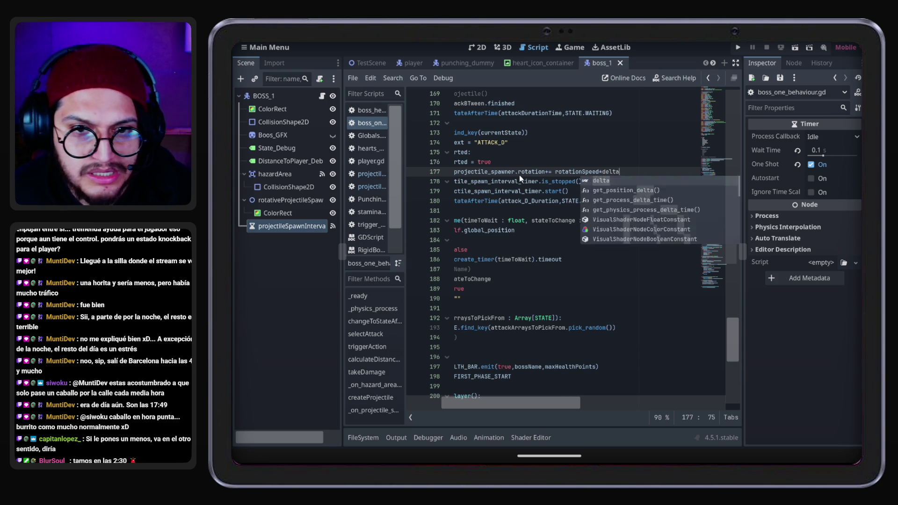
pyautogui.press('Escape')
pyautogui.click(566, 182)
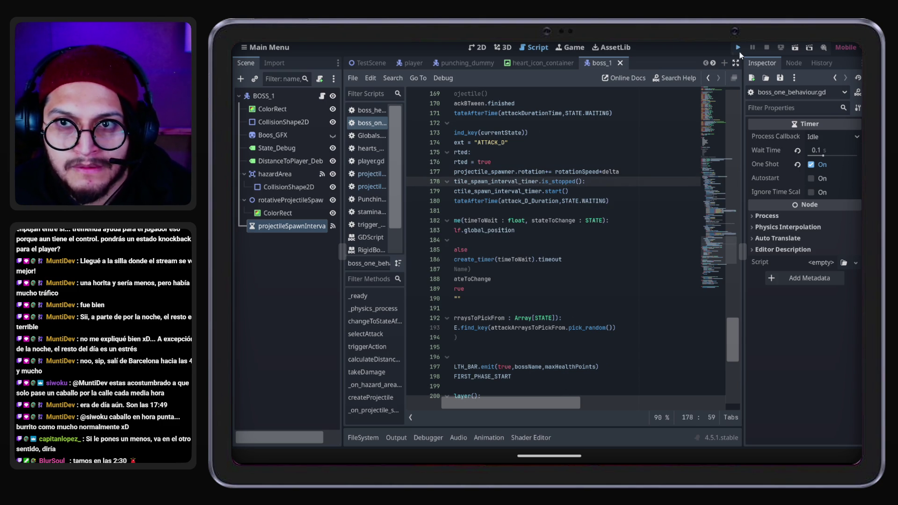
# Run the game to test the new rotation, then stop it
pyautogui.click(740, 51)
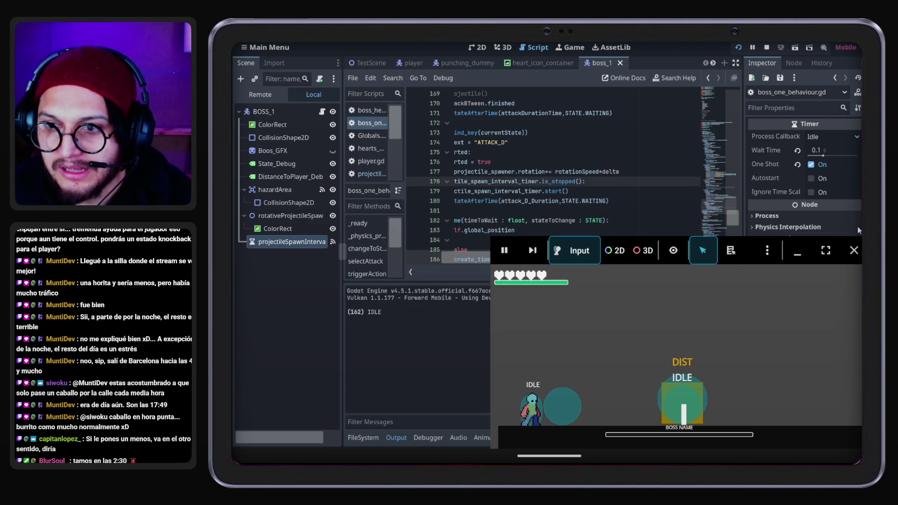
pyautogui.click(854, 250)
pyautogui.scroll(20, 562, 201)
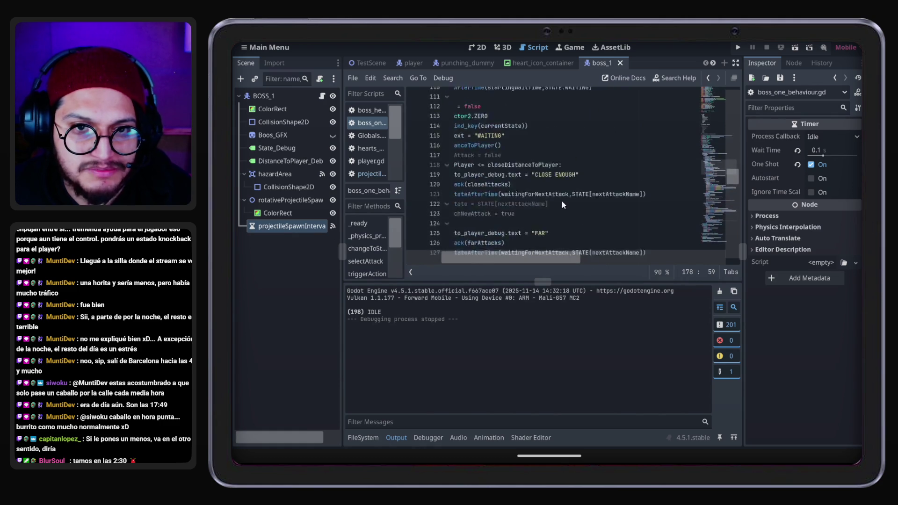
pyautogui.hscroll(-2, 558, 255)
pyautogui.scroll(7, 590, 218)
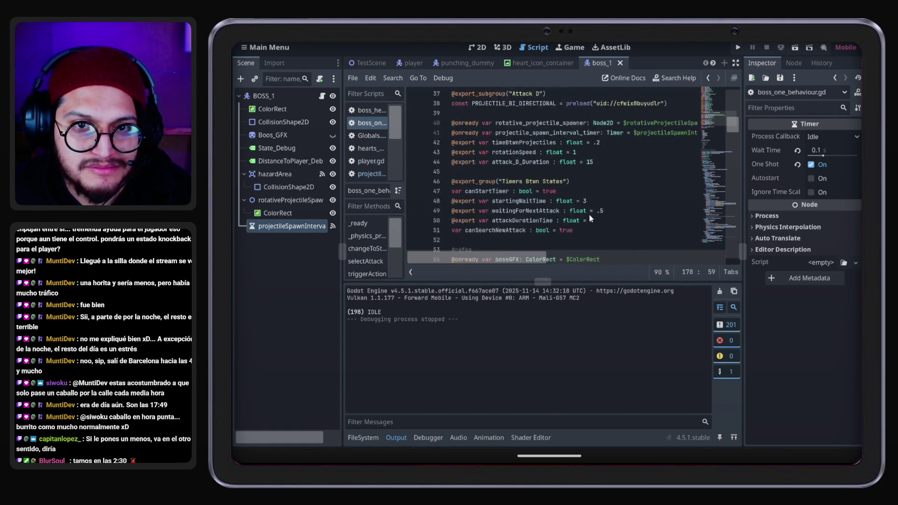
pyautogui.scroll(-5, 521, 202)
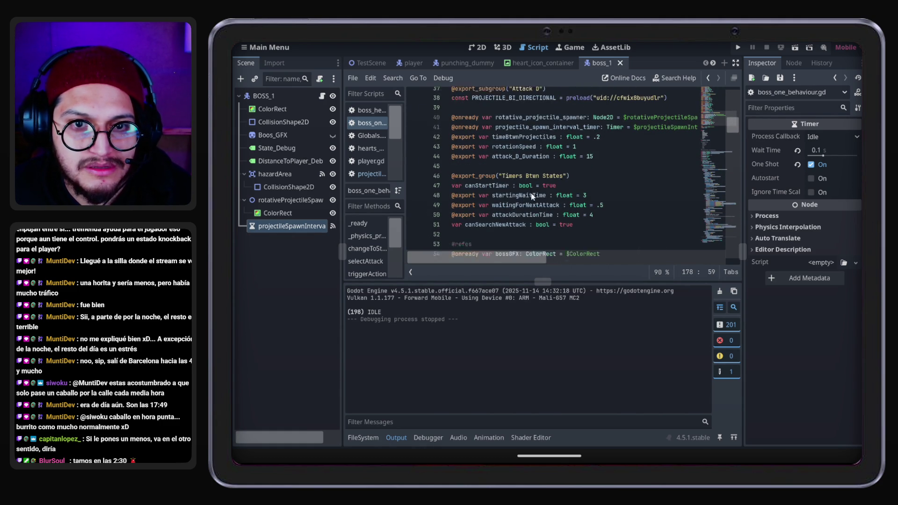
pyautogui.scroll(6, 532, 193)
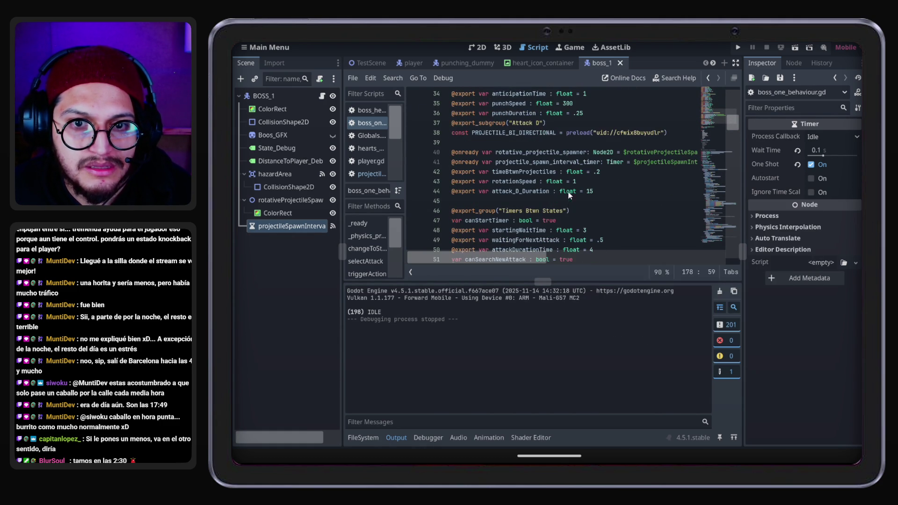
# Set the exported rotationSpeed default on line 43 to 10, then move to createProjectile
pyautogui.click(593, 182)
pyautogui.scroll(-10, 635, 178)
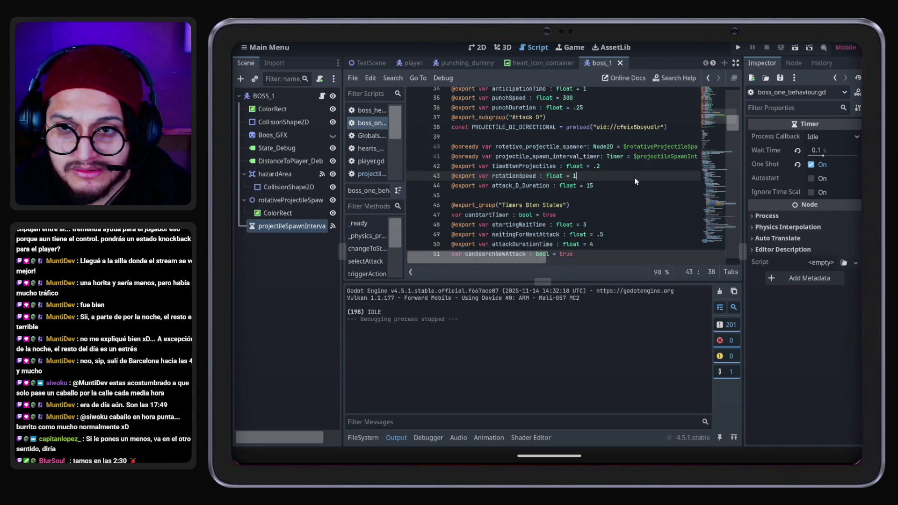
pyautogui.scroll(-20, 633, 178)
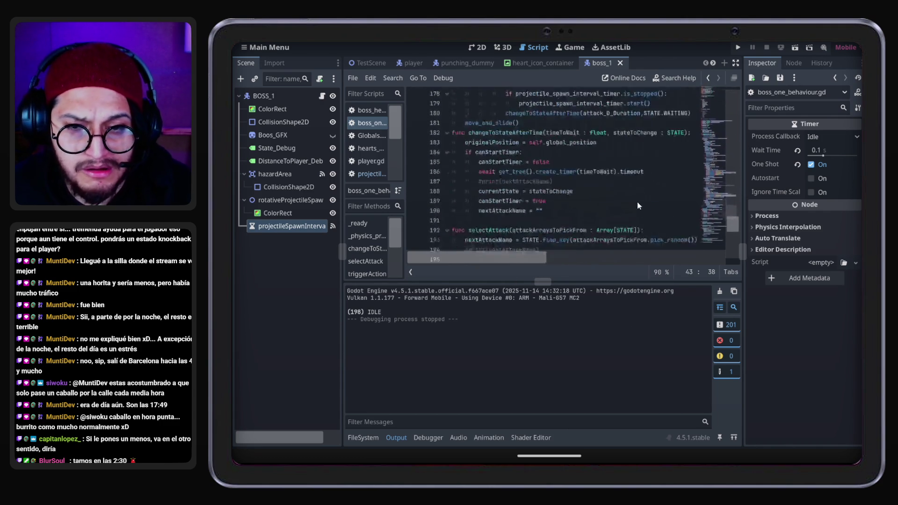
pyautogui.scroll(20, 639, 199)
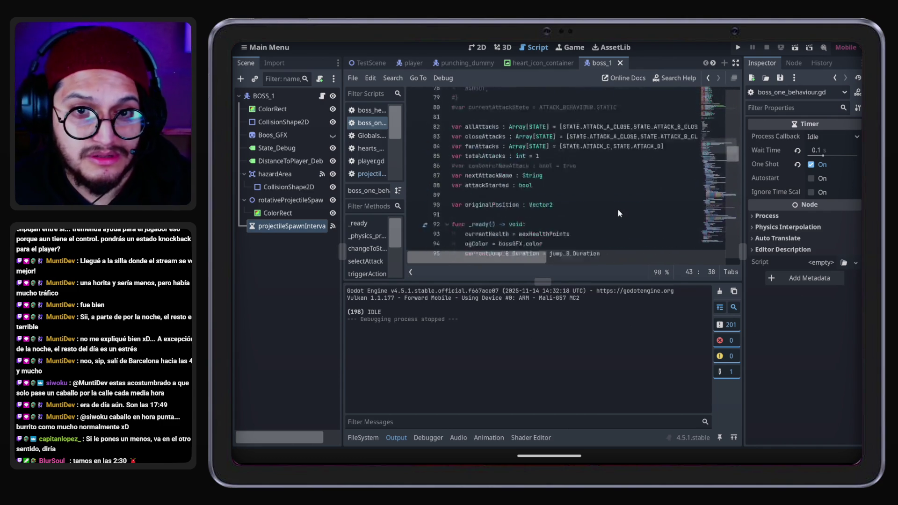
pyautogui.scroll(9, 619, 212)
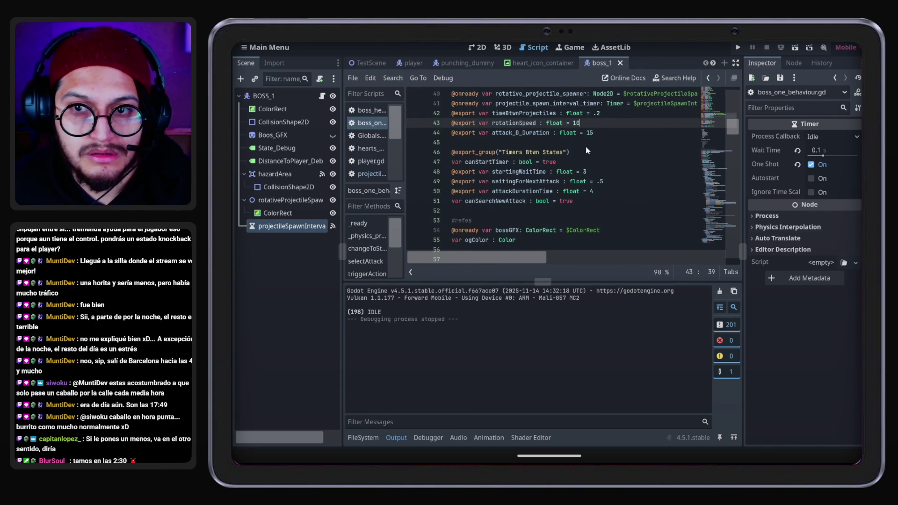
pyautogui.scroll(-20, 615, 170)
pyautogui.scroll(-19, 624, 173)
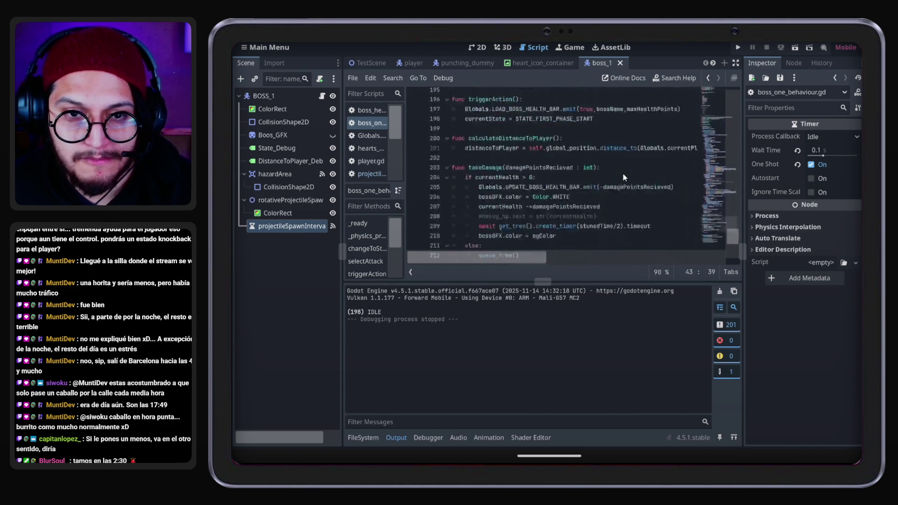
pyautogui.click(623, 173)
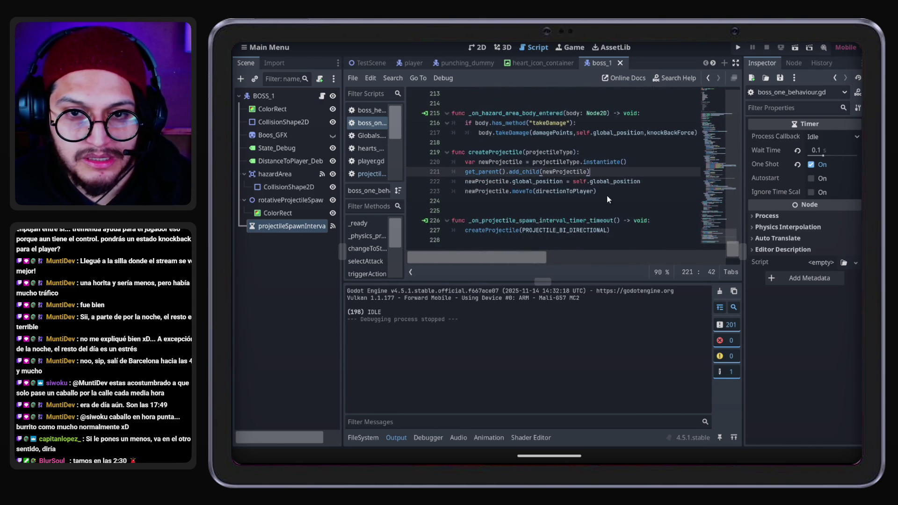
# Check the createProjectile call and spawn timer timeout handler, and save the script
pyautogui.click(518, 220)
pyautogui.doubleClick(492, 231)
pyautogui.hotkey('ctrl', 's')
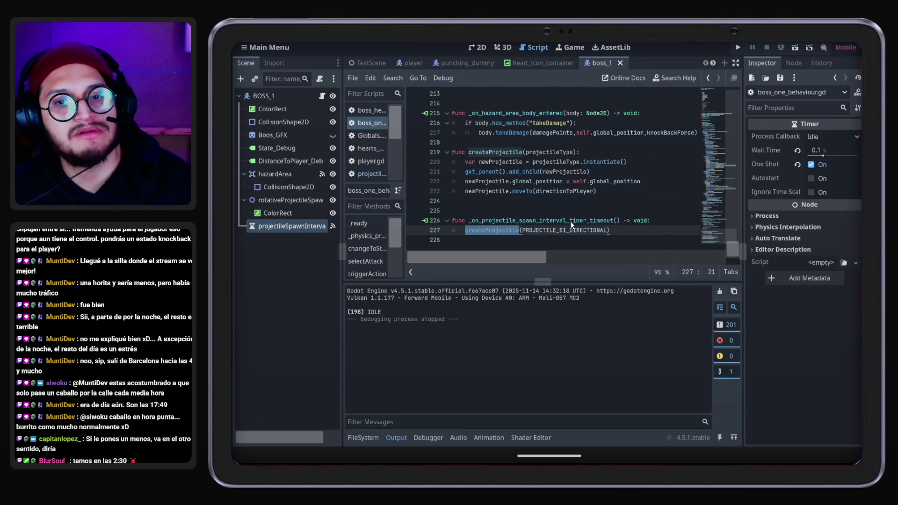
pyautogui.doubleClick(570, 220)
pyautogui.hotkey('ctrl', 's')
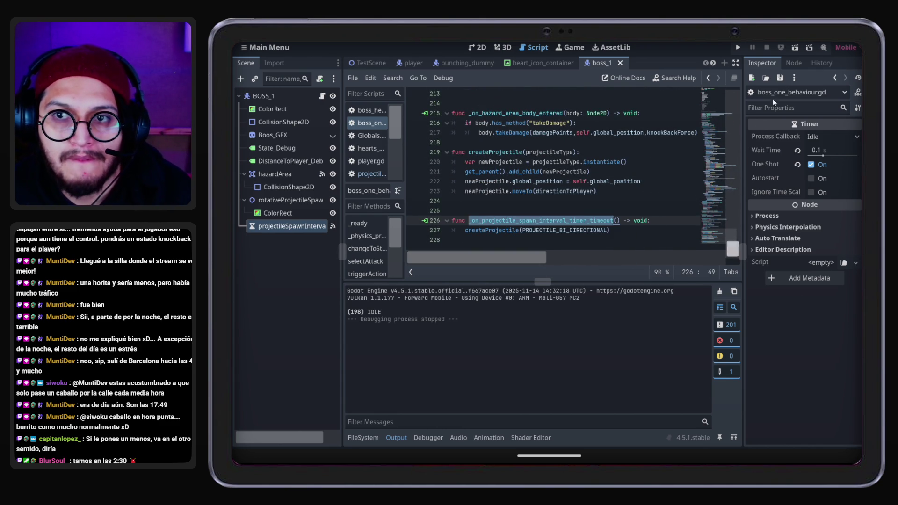
# Run the game, walk the player right to trigger ATTACK_D, then stop it
pyautogui.click(738, 47)
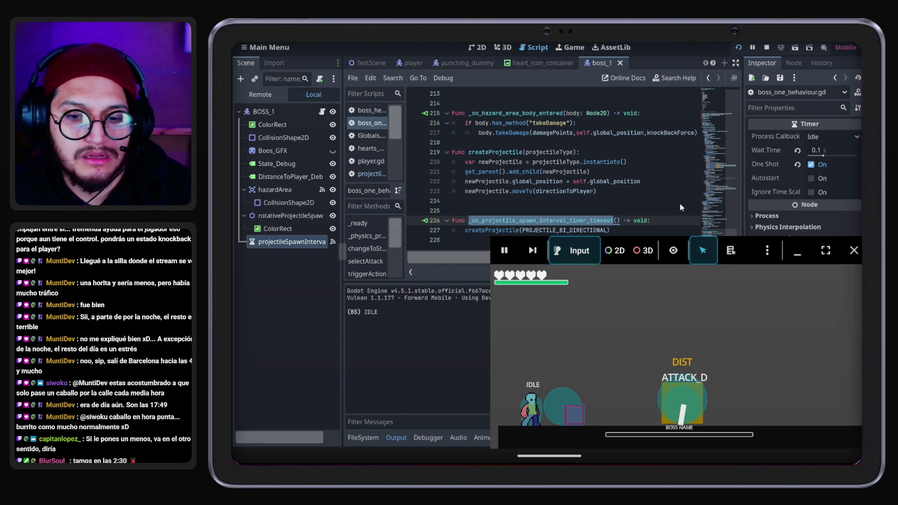
pyautogui.press('Right')
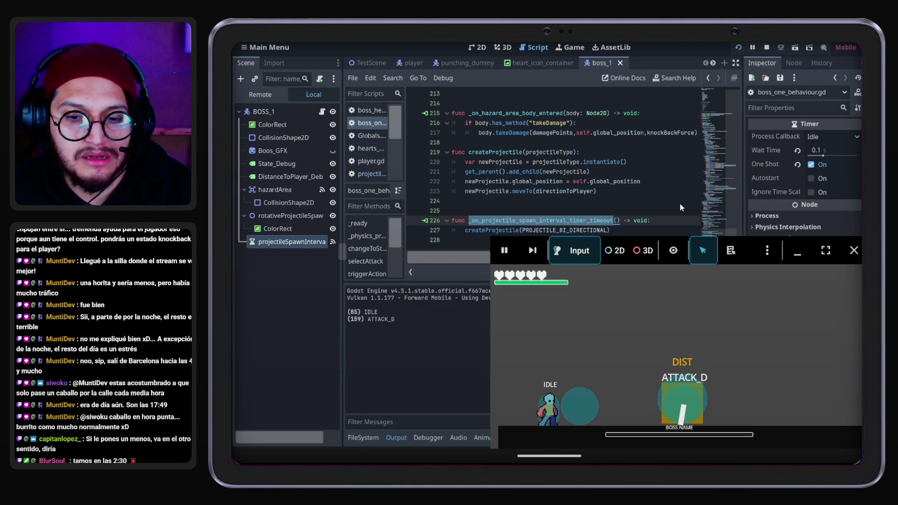
pyautogui.click(854, 250)
pyautogui.click(555, 174)
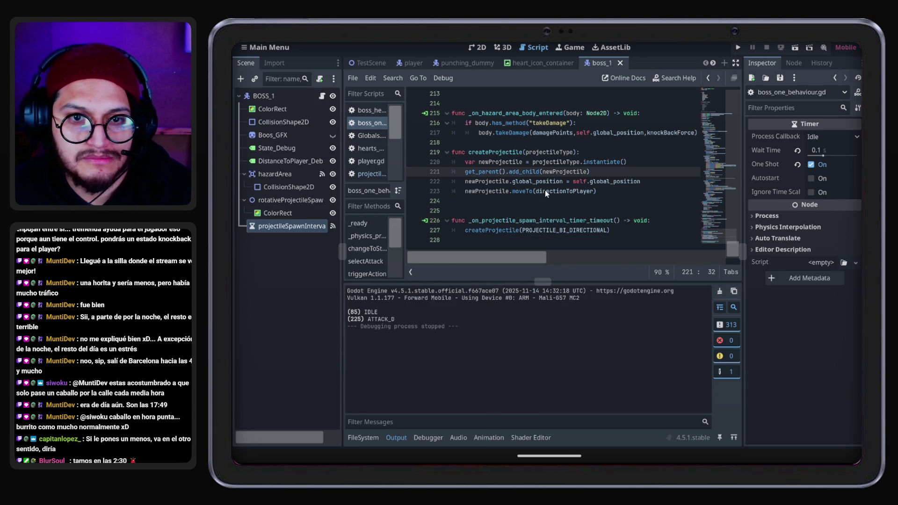
# Review ATTACK_D's rotation, timer check, timer start and state-change lines 177–180
pyautogui.scroll(10, 547, 197)
pyautogui.scroll(-8, 548, 206)
pyautogui.scroll(11, 548, 206)
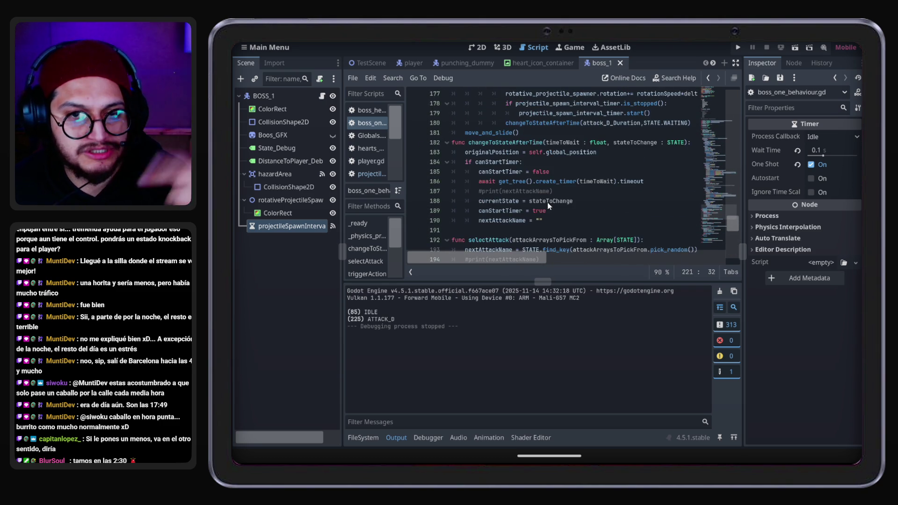
pyautogui.scroll(2, 548, 206)
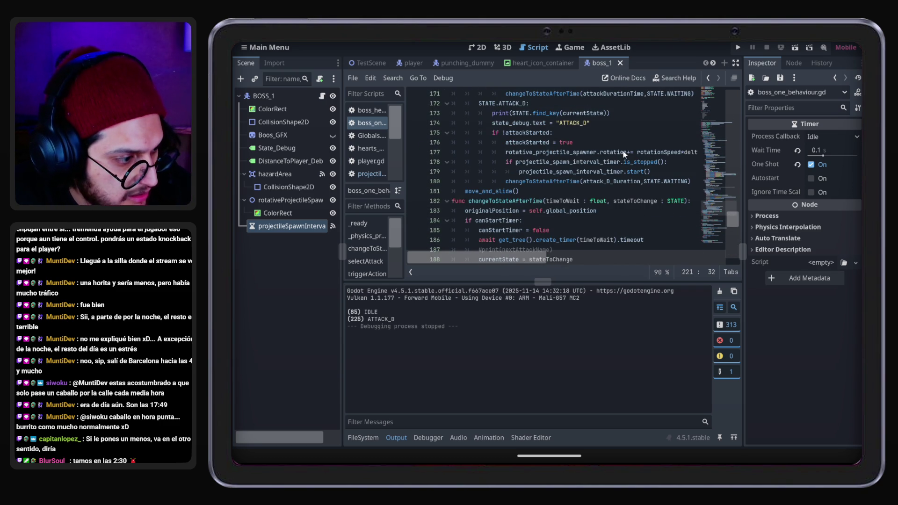
pyautogui.moveTo(624, 154)
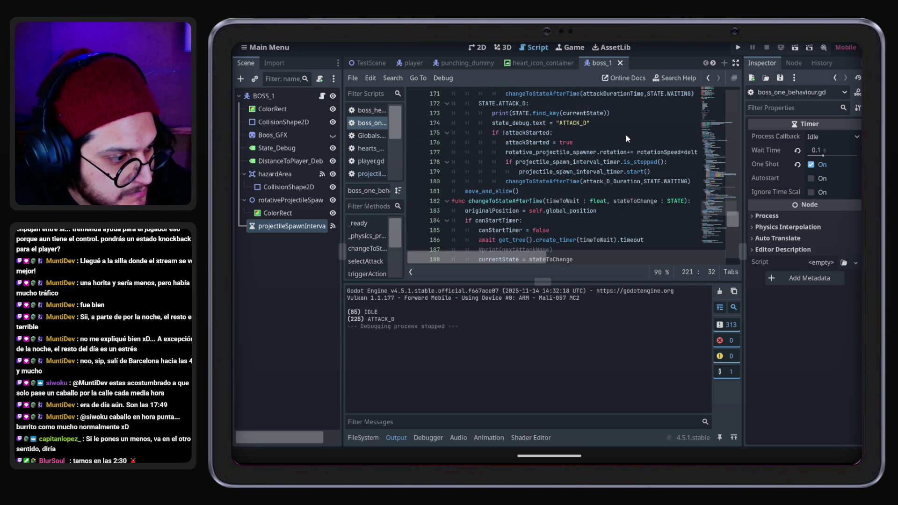
pyautogui.scroll(-4, 626, 135)
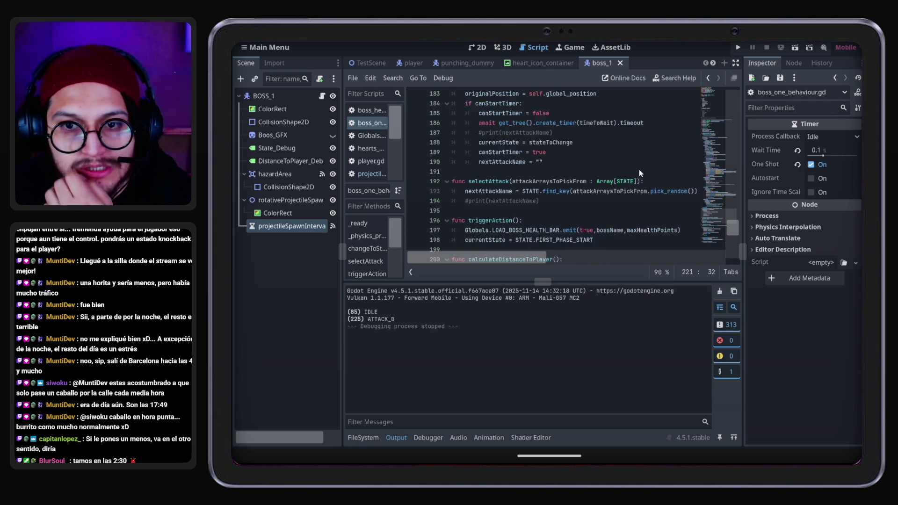
pyautogui.scroll(6, 641, 193)
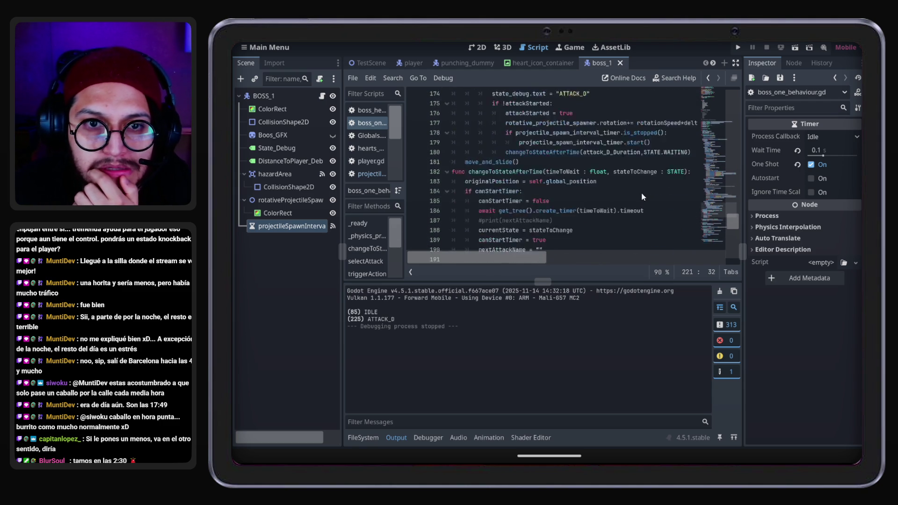
pyautogui.scroll(-2, 641, 193)
pyautogui.click(627, 162)
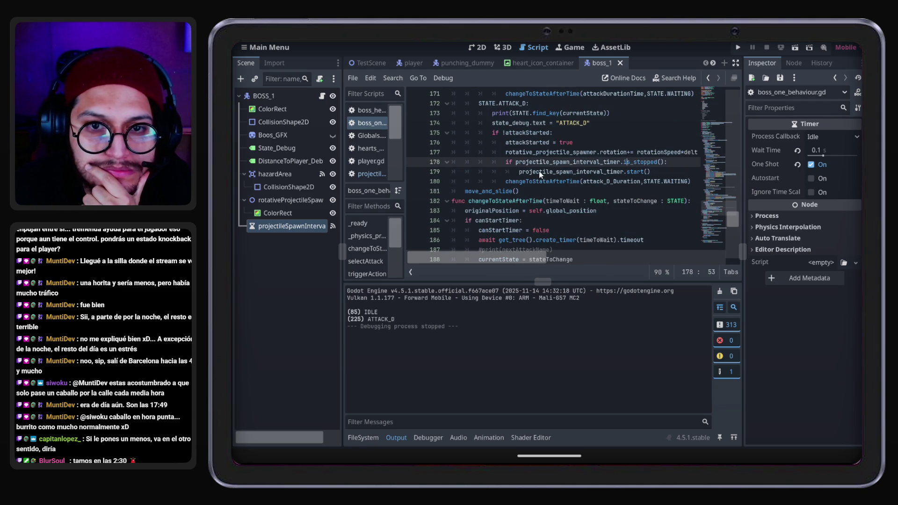
pyautogui.click(530, 172)
pyautogui.click(534, 182)
pyautogui.moveTo(526, 262); pyautogui.dragTo(535, 262)
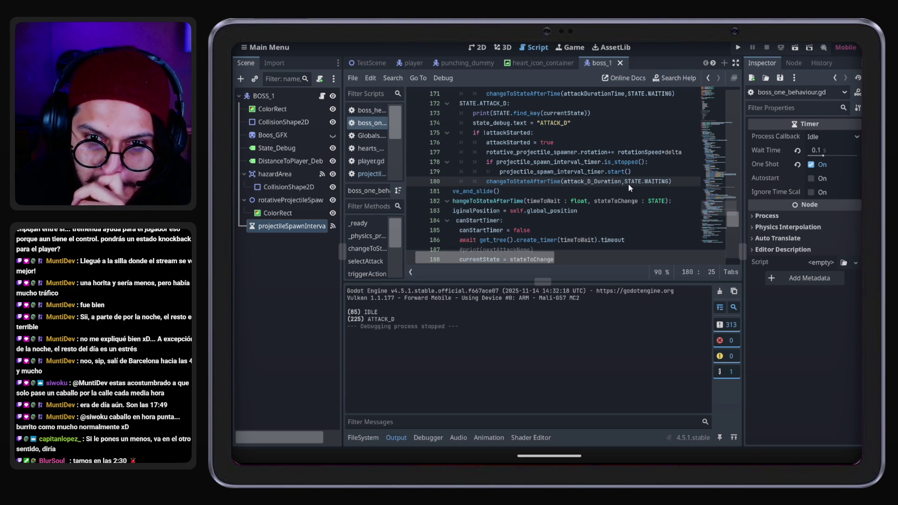
pyautogui.click(587, 162)
# Delete the projectileSpawnInterval timer node from the scene tree
pyautogui.click(291, 247)
pyautogui.click(290, 226)
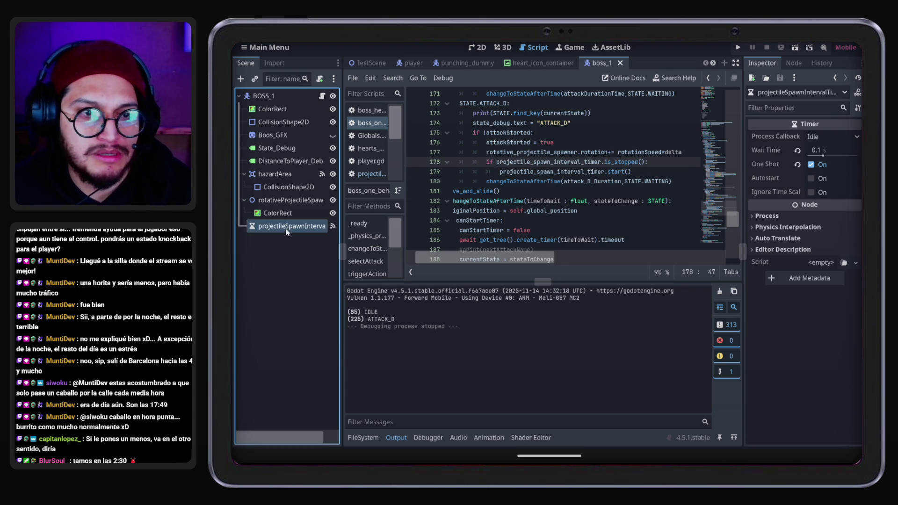
pyautogui.press('Delete')
pyautogui.press('Return')
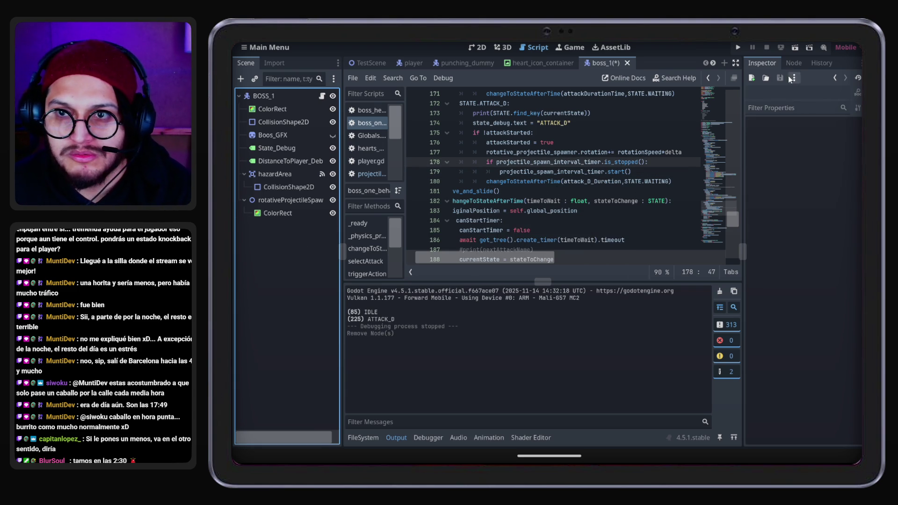
pyautogui.click(794, 62)
pyautogui.click(280, 135)
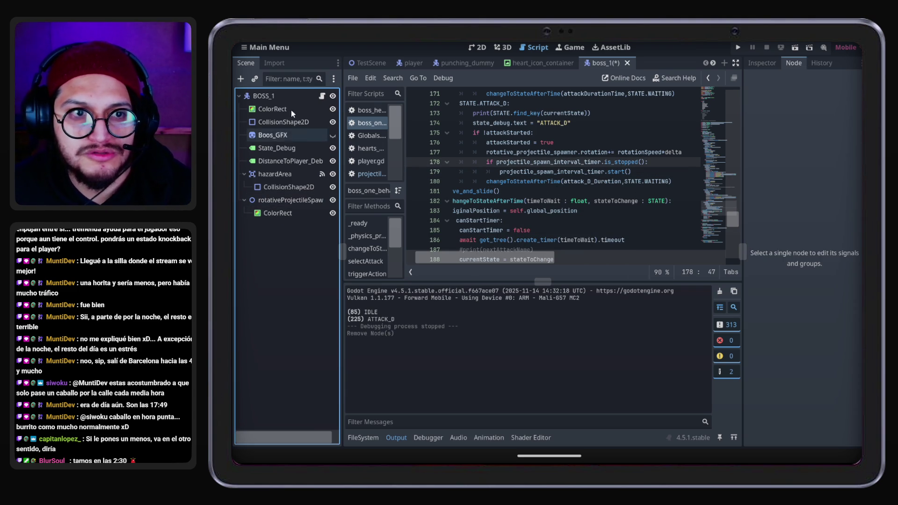
# Delete the spawn timer's timeout handler function from the script
pyautogui.click(517, 146)
pyautogui.scroll(-10, 527, 211)
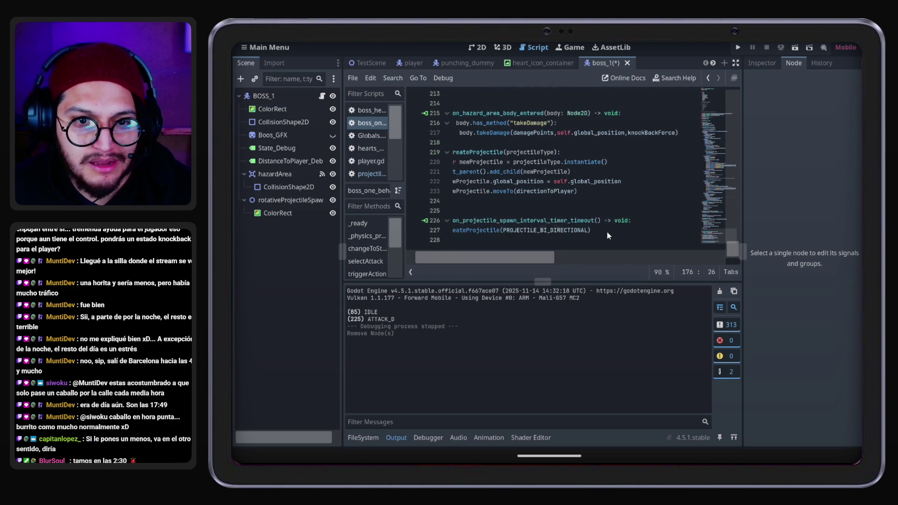
pyautogui.moveTo(607, 235); pyautogui.dragTo(452, 200)
pyautogui.press('BackSpace')
pyautogui.scroll(6, 603, 235)
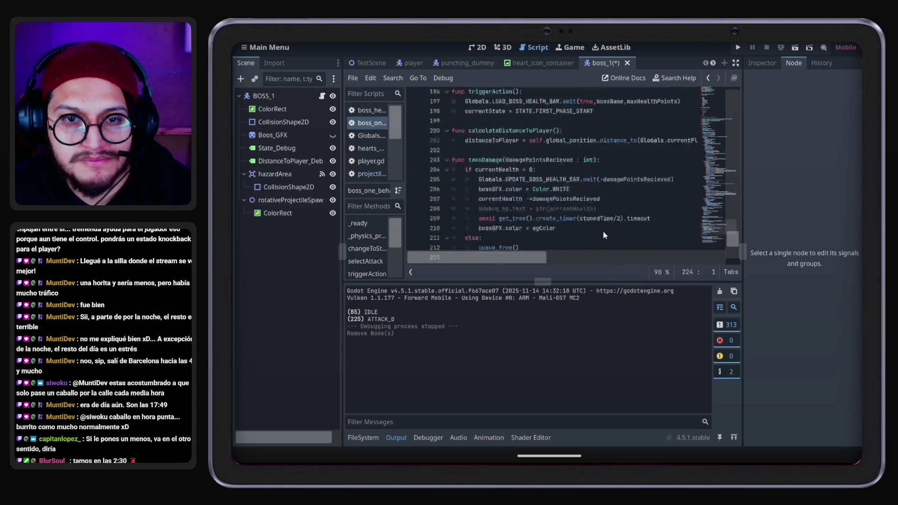
pyautogui.scroll(10, 603, 231)
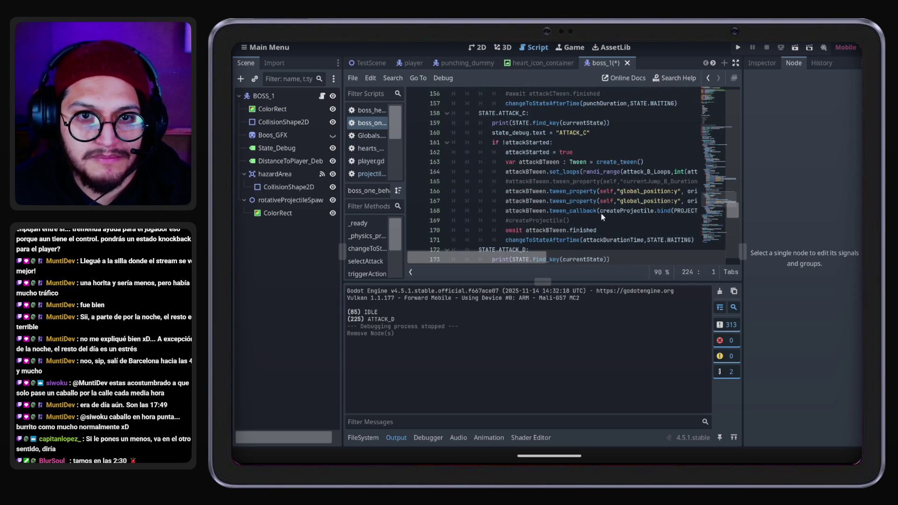
pyautogui.scroll(2, 602, 214)
pyautogui.scroll(-3, 602, 214)
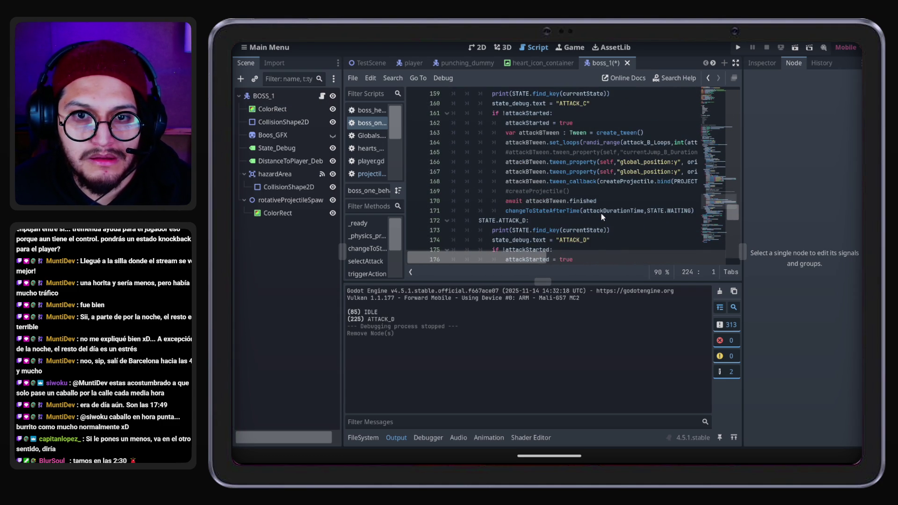
pyautogui.scroll(-8, 601, 213)
pyautogui.scroll(5, 602, 213)
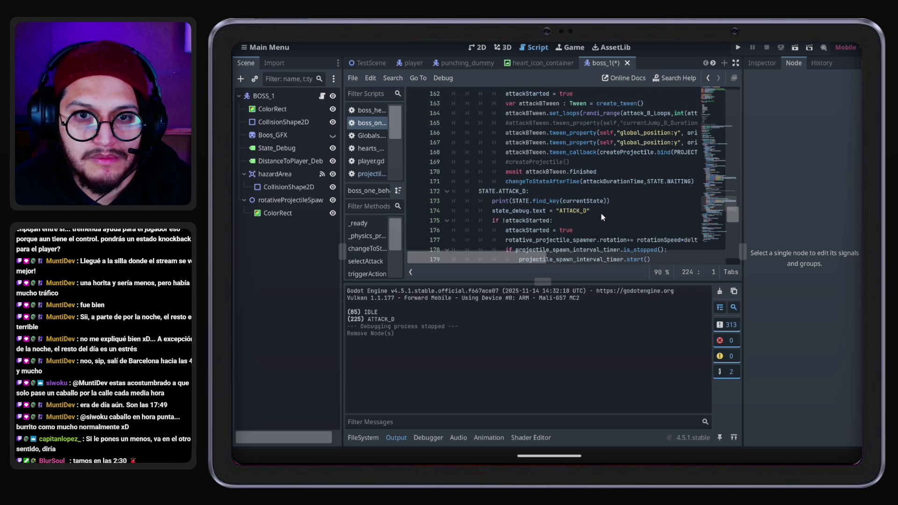
pyautogui.scroll(1, 611, 174)
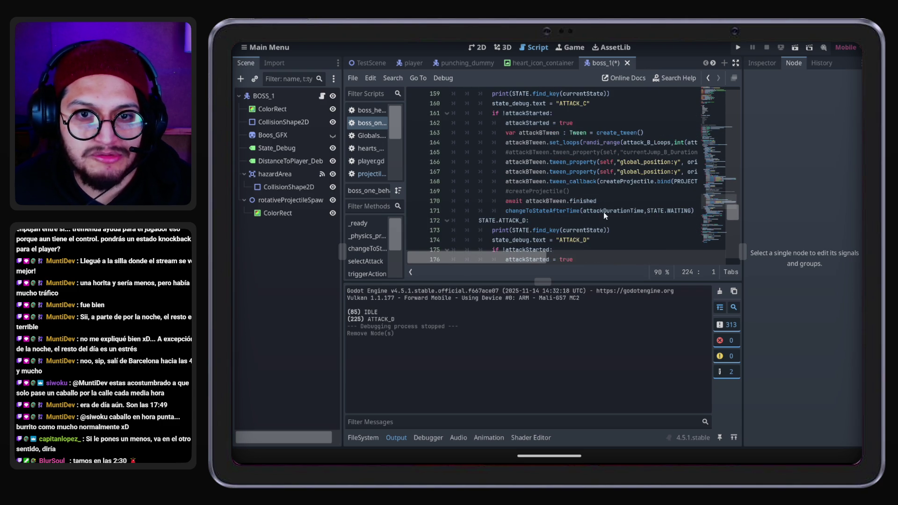
pyautogui.scroll(-3, 580, 228)
# Remove the projectile timer if-block from ATTACK_D, leaving an indented empty line
pyautogui.click(652, 202)
pyautogui.moveTo(562, 196)
pyautogui.mouseDown()
pyautogui.moveTo(438, 186)
pyautogui.moveTo(416, 194)
pyautogui.mouseUp()
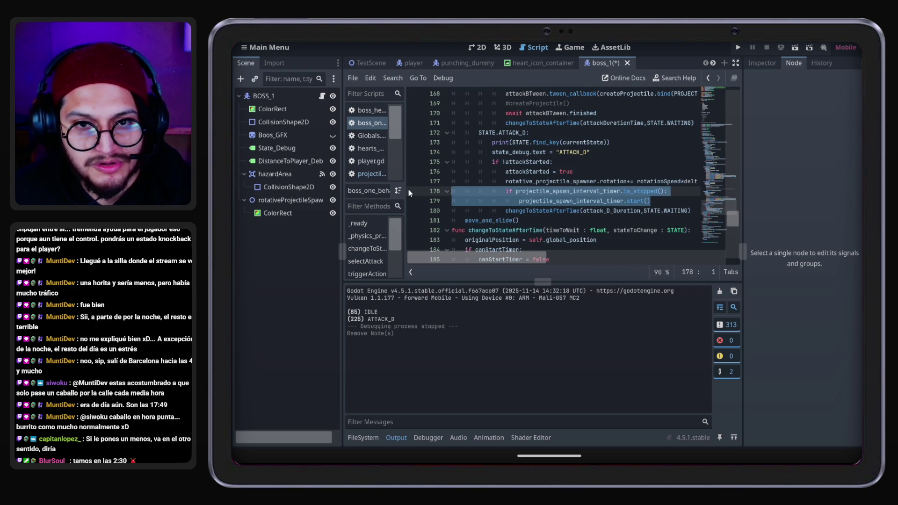
pyautogui.press('BackSpace')
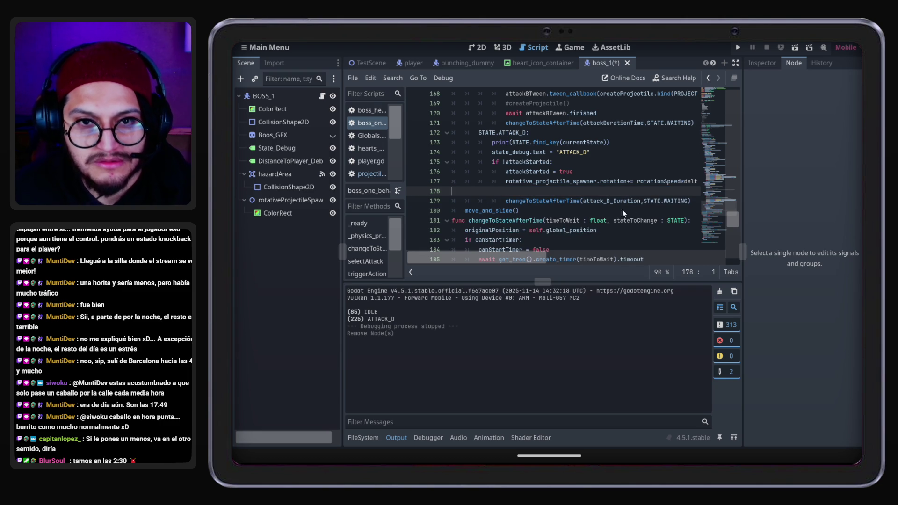
pyautogui.press('Tab')
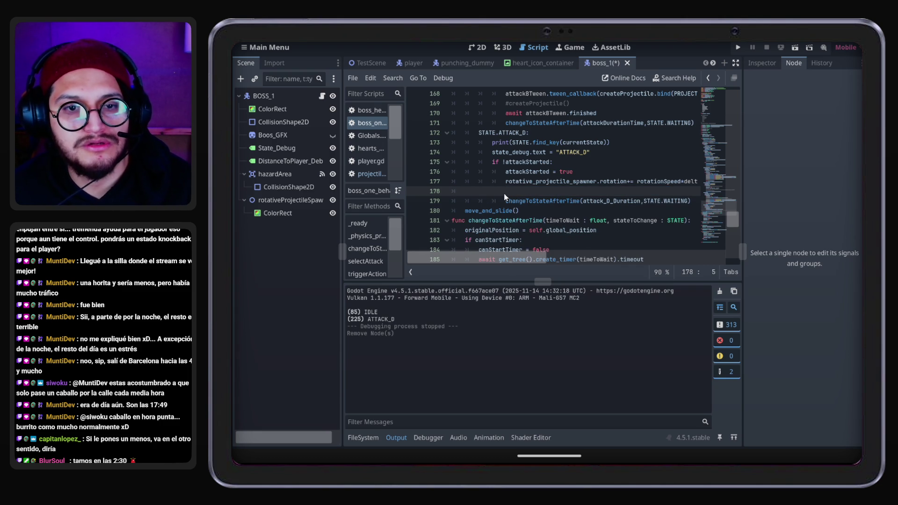
# Complete line 40's node path as $rotativeProjectileSpawner
pyautogui.scroll(20, 557, 201)
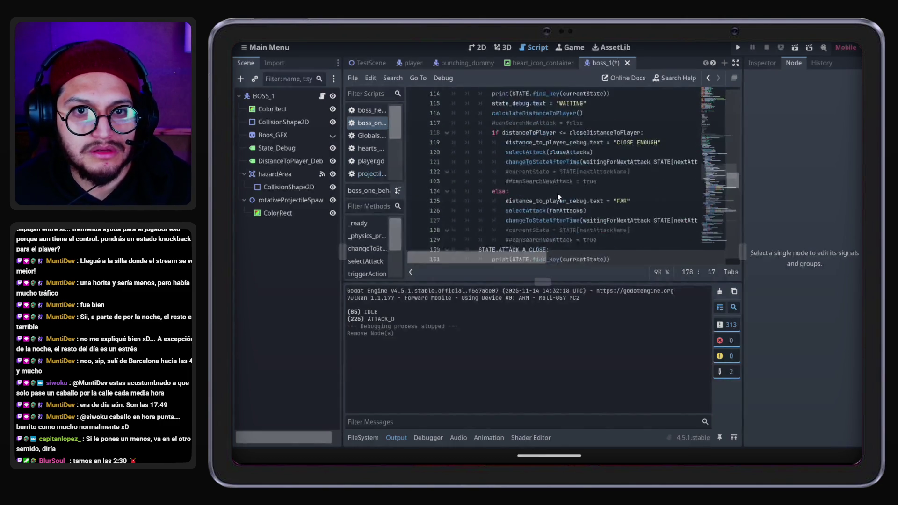
pyautogui.scroll(12, 557, 193)
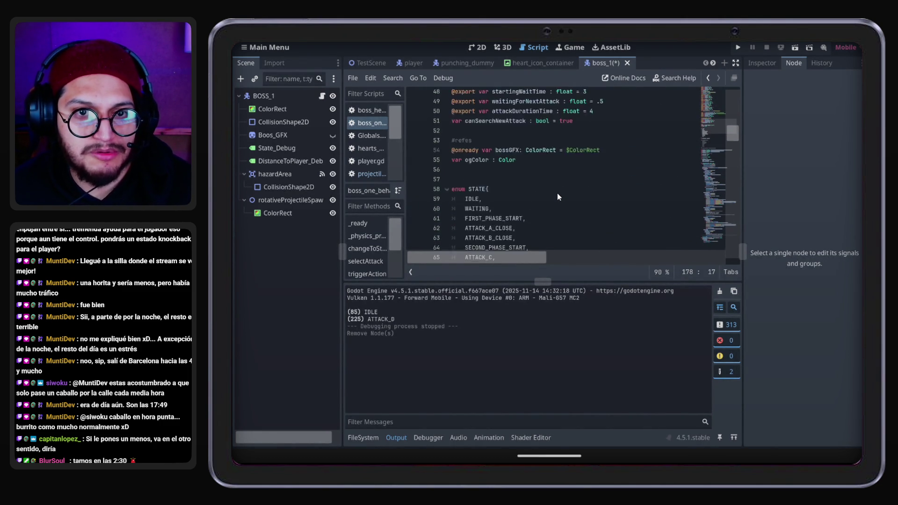
pyautogui.scroll(1, 557, 192)
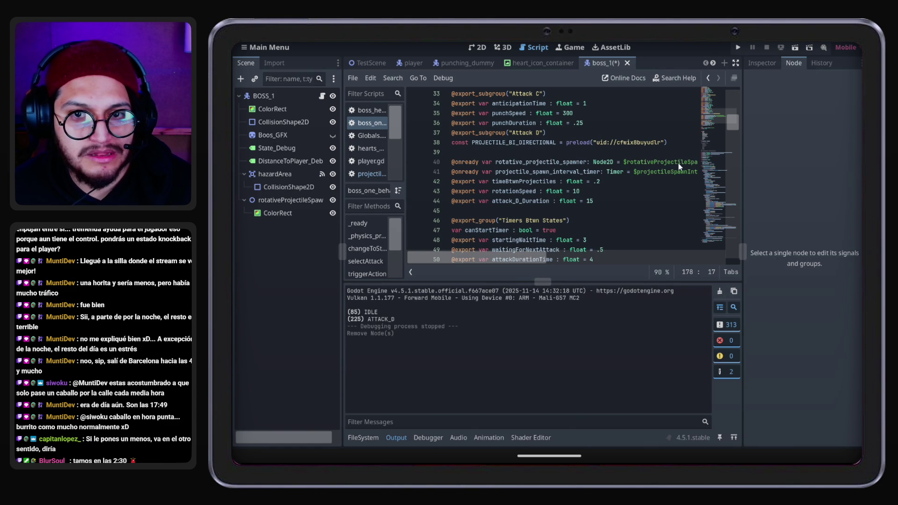
pyautogui.click(679, 164)
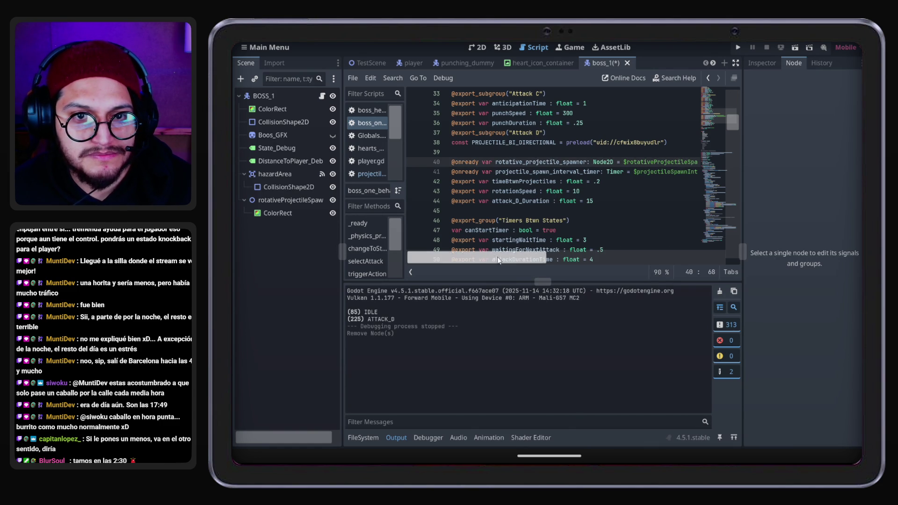
pyautogui.scroll(3, 552, 205)
pyautogui.scroll(-2, 553, 205)
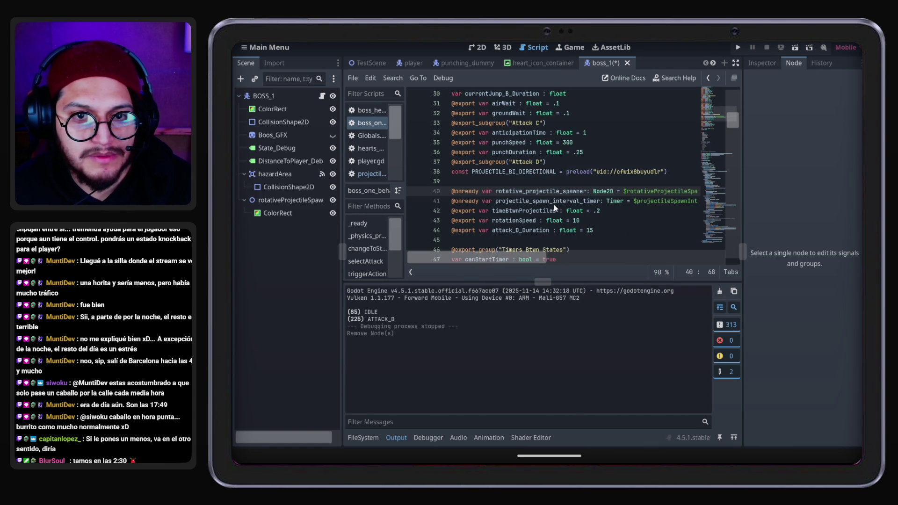
pyautogui.hscroll(5, 552, 242)
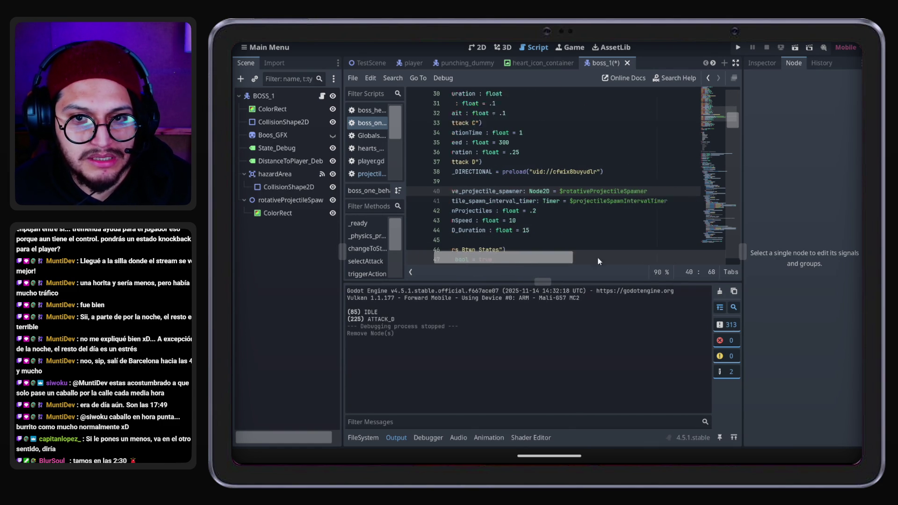
pyautogui.write('ileSpawner')
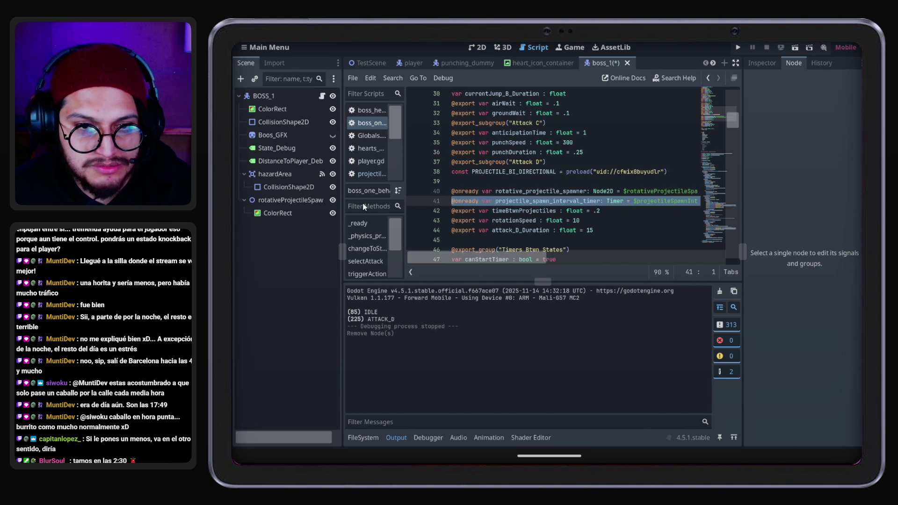
# Go back to the ATTACK_D block and start a new line there
pyautogui.press('Up')
pyautogui.press('Up')
pyautogui.scroll(-10, 541, 181)
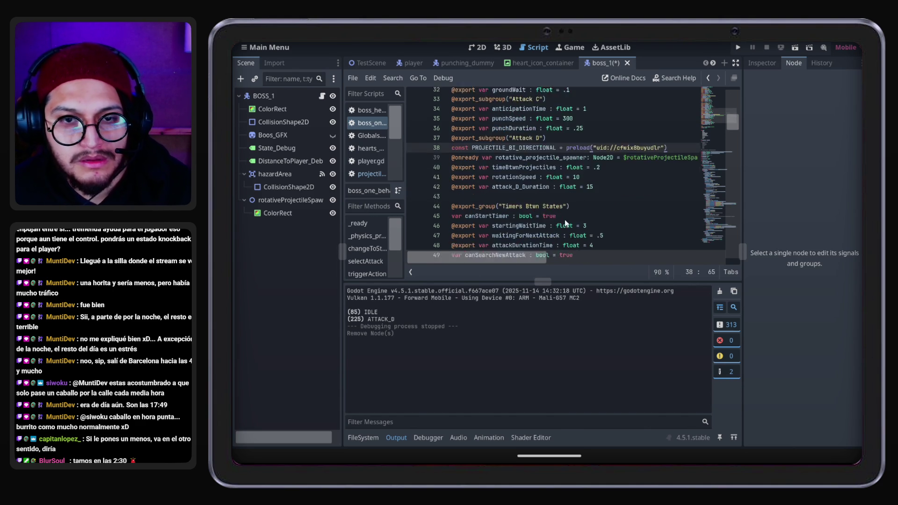
pyautogui.scroll(9, 542, 183)
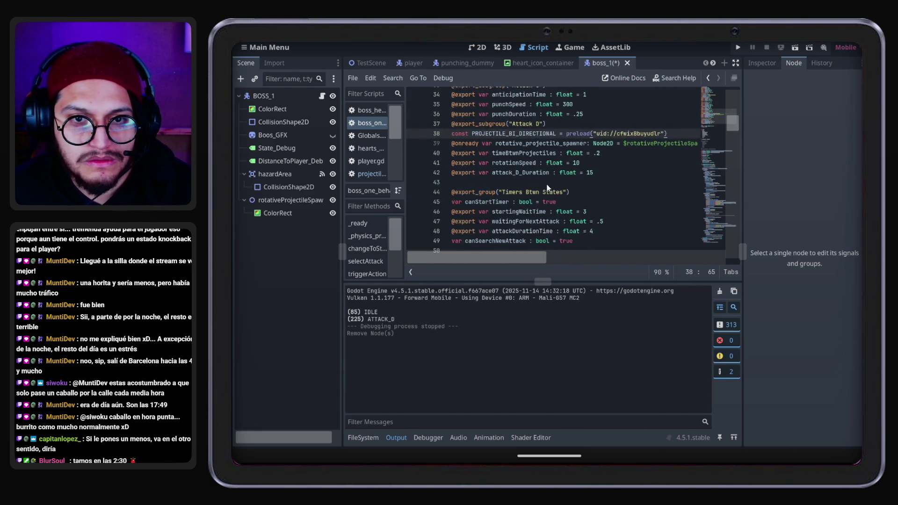
pyautogui.scroll(-20, 547, 187)
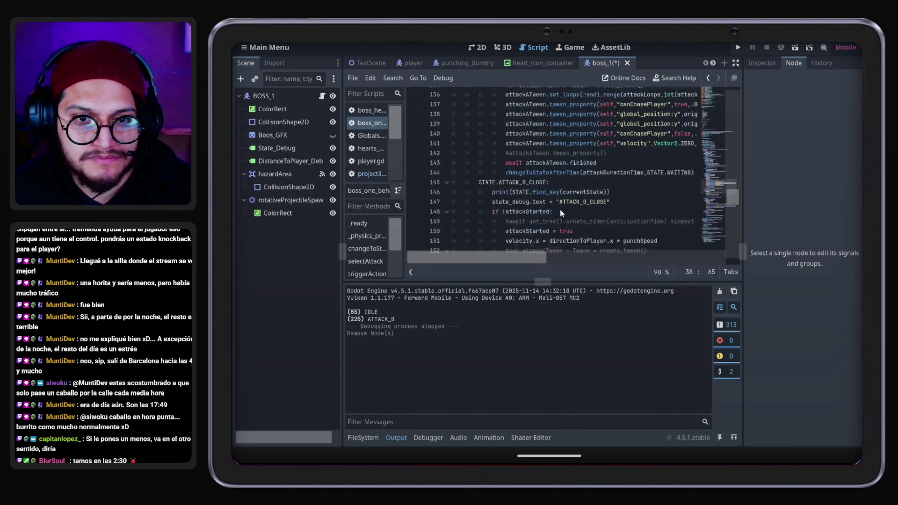
pyautogui.scroll(-6, 561, 212)
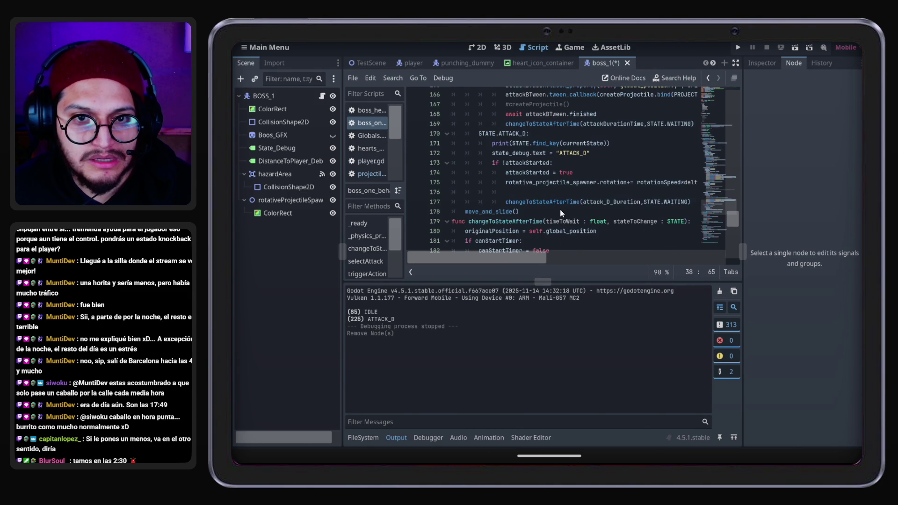
pyautogui.click(510, 192)
# Declare attackDTween : Tween = create_tween() and paste attackBTween's tween_callback line below it
pyautogui.write('var attack')
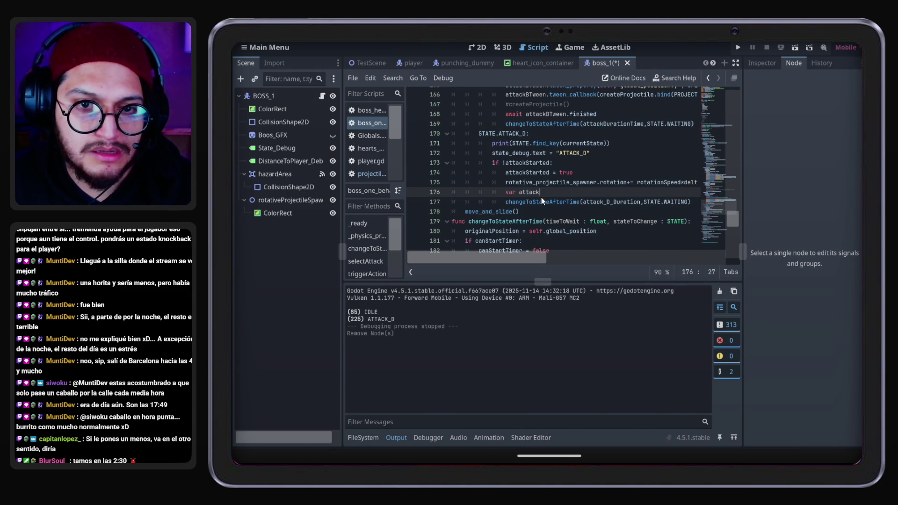
pyautogui.write('DTween : ')
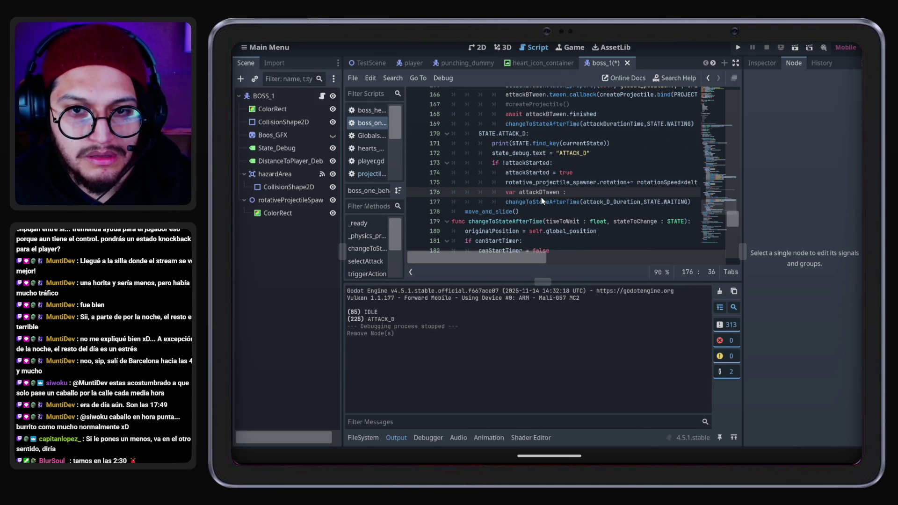
pyautogui.write('Tween = create_t')
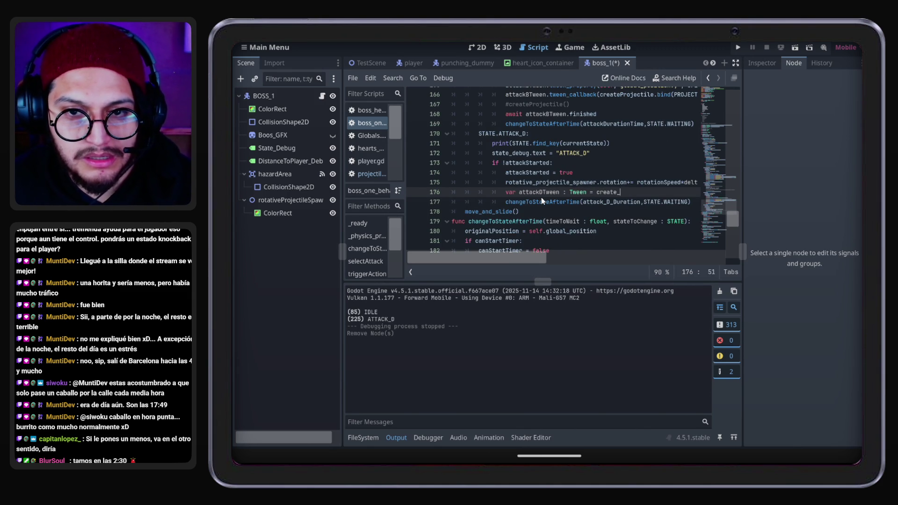
pyautogui.press('Return')
pyautogui.press('Return')
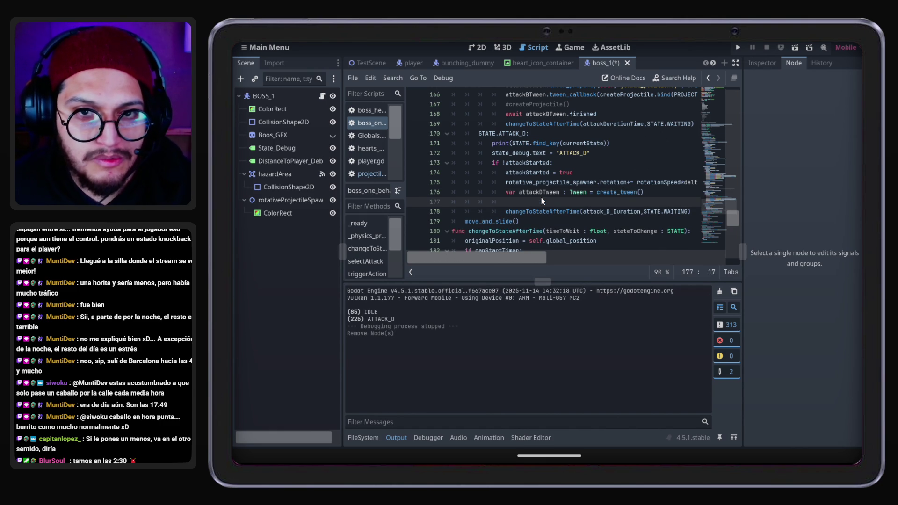
pyautogui.scroll(2, 504, 159)
pyautogui.moveTo(505, 155); pyautogui.dragTo(720, 158)
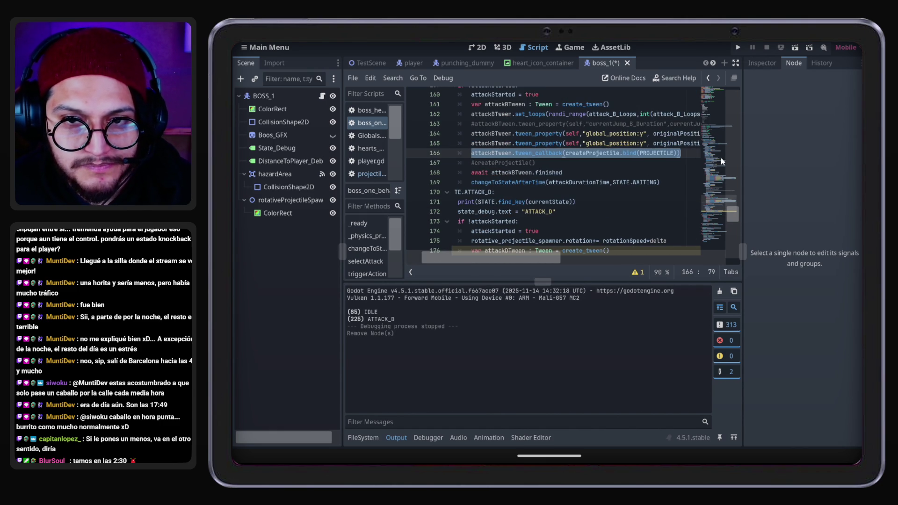
pyautogui.hotkey('ctrl', 'c')
pyautogui.scroll(-3, 588, 197)
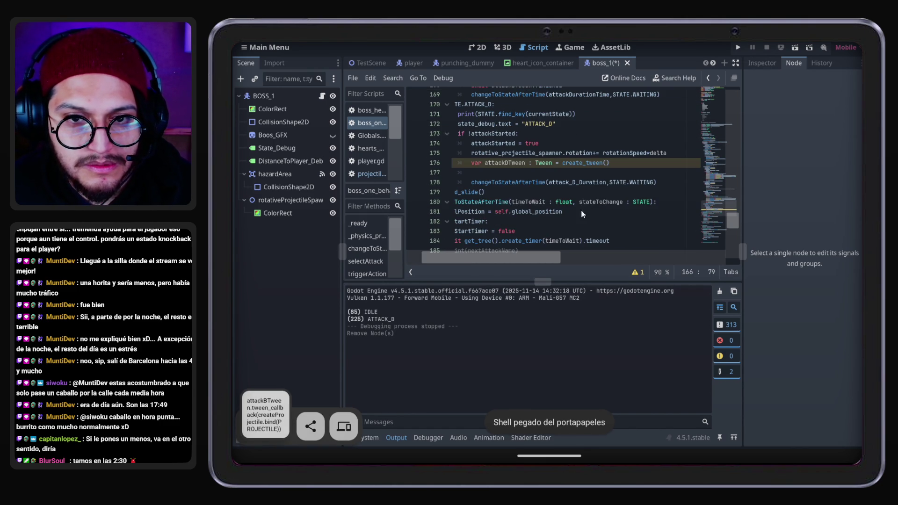
pyautogui.click(548, 170)
pyautogui.hotkey('ctrl', 'v')
# Insert an attackDTween.set_loops line above the pasted callback
pyautogui.hotkey('ctrl', 'shift', 'Return')
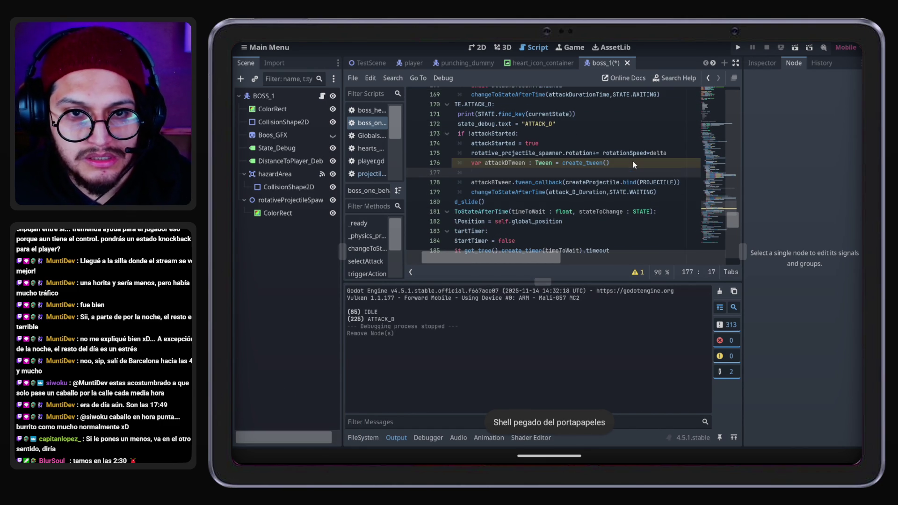
pyautogui.write('attackD')
pyautogui.press('Return')
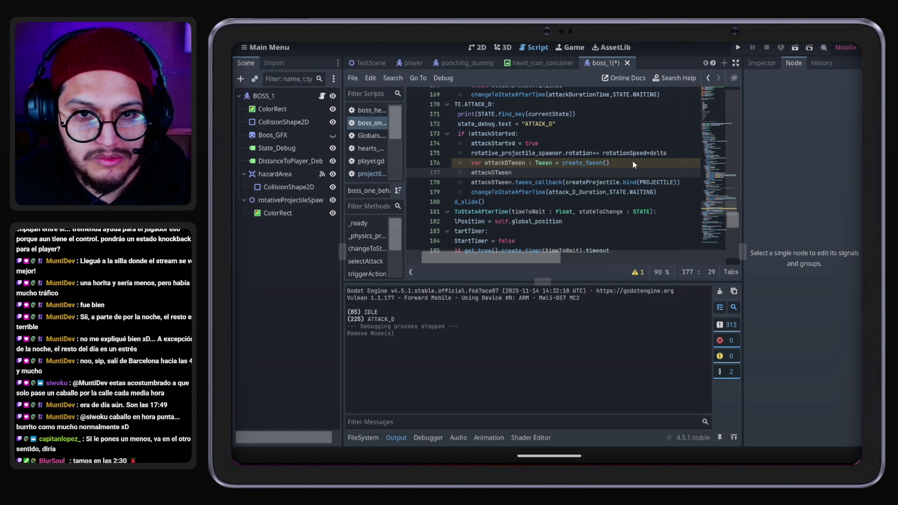
pyautogui.write('.set_')
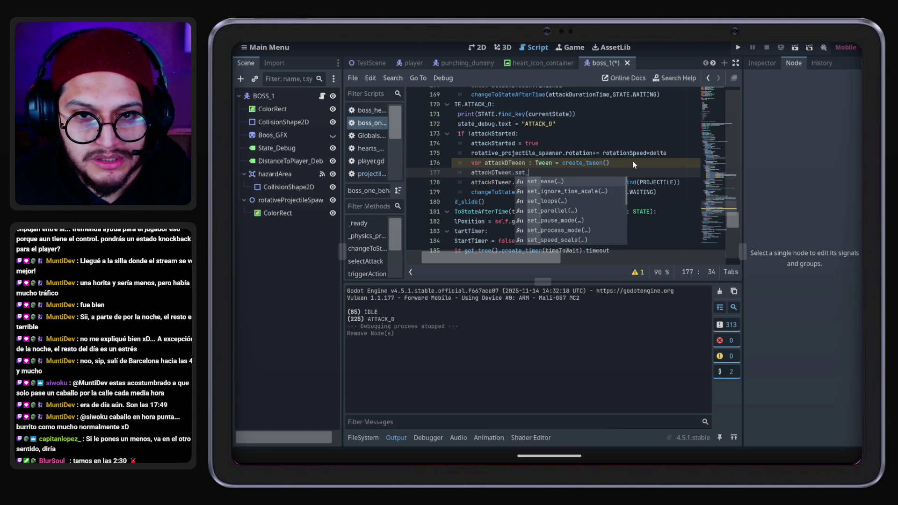
pyautogui.write('l')
pyautogui.press('Return')
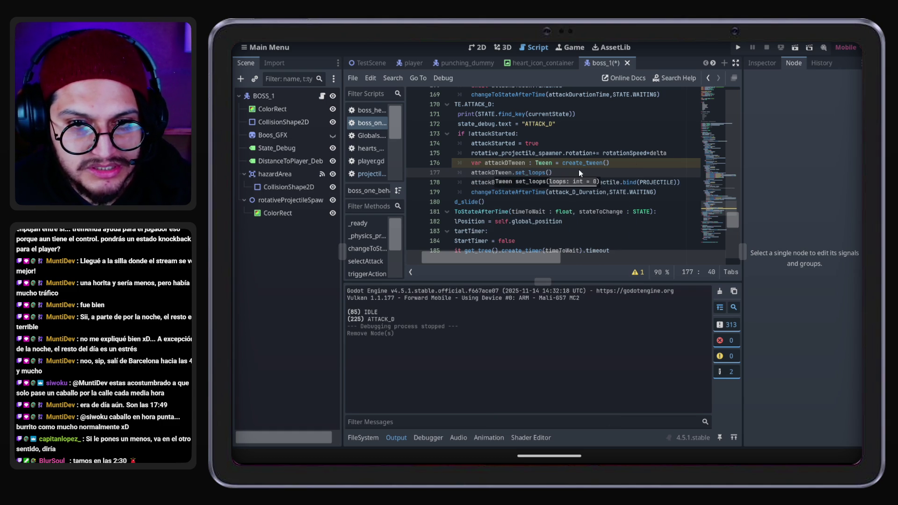
# Replace attackBTween with attackDTween in the callback on line 178
pyautogui.scroll(1, 490, 183)
pyautogui.doubleClick(503, 184)
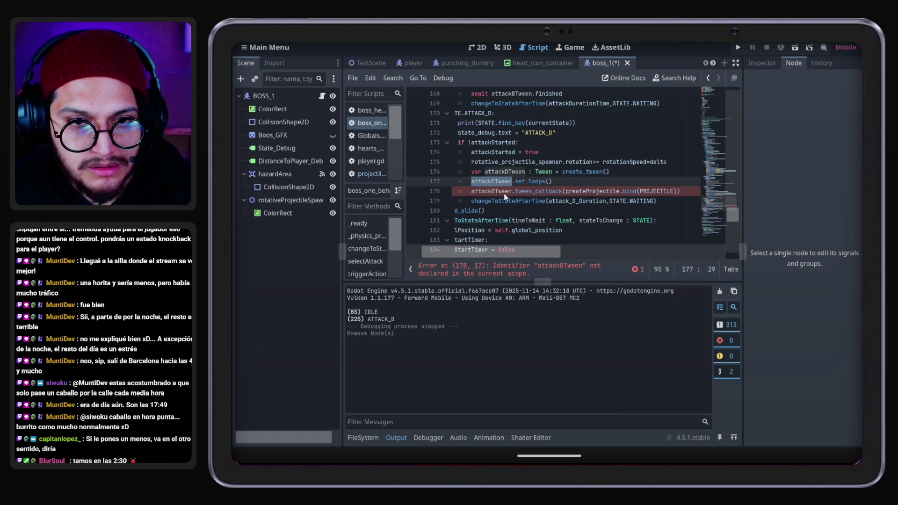
pyautogui.hotkey('ctrl', 'c')
pyautogui.doubleClick(492, 191)
pyautogui.hotkey('ctrl', 'v')
# Chain .set_delay(timeBtwnProjectiles) onto the createProjectile callback
pyautogui.doubleClick(605, 192)
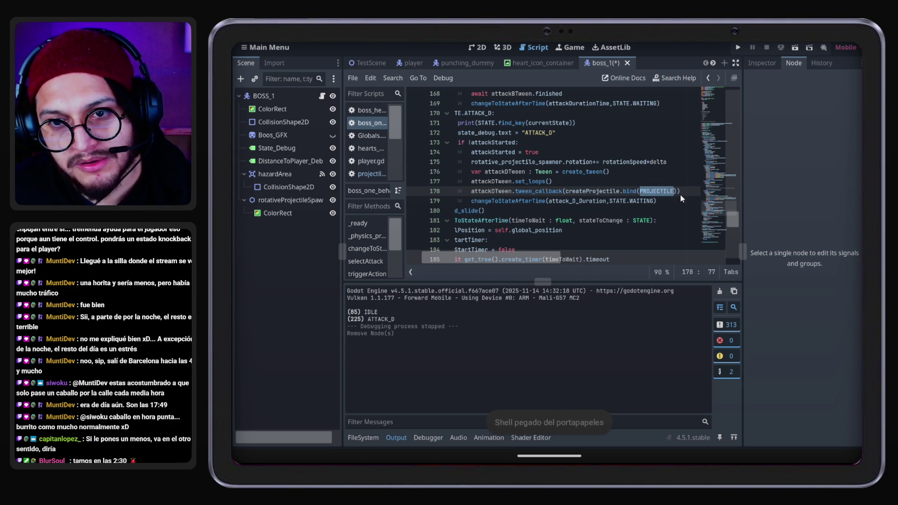
pyautogui.write('.set_delay(')
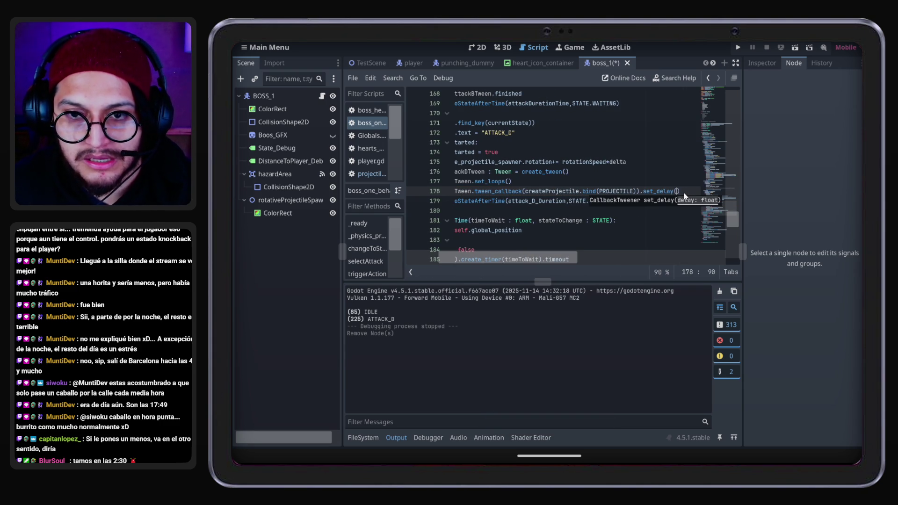
pyautogui.write('timeb')
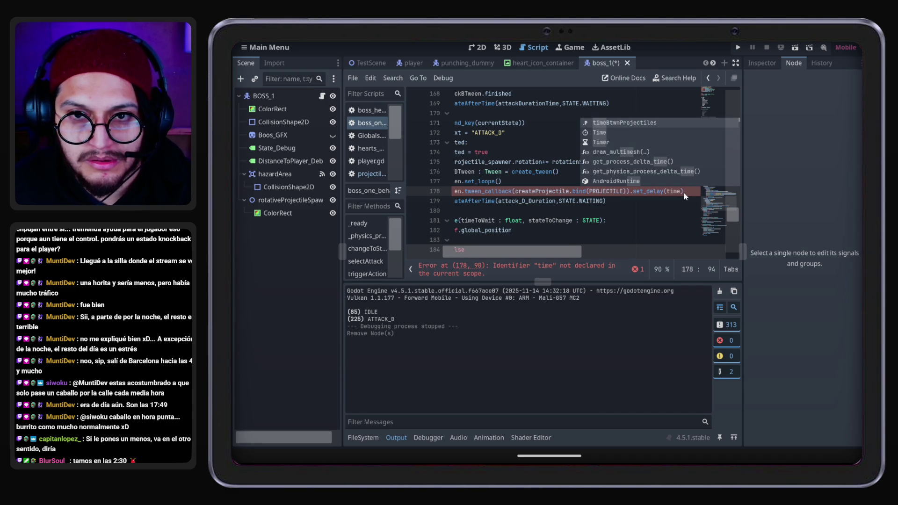
pyautogui.press('Return')
pyautogui.moveTo(551, 254); pyautogui.dragTo(505, 261)
pyautogui.click(740, 48)
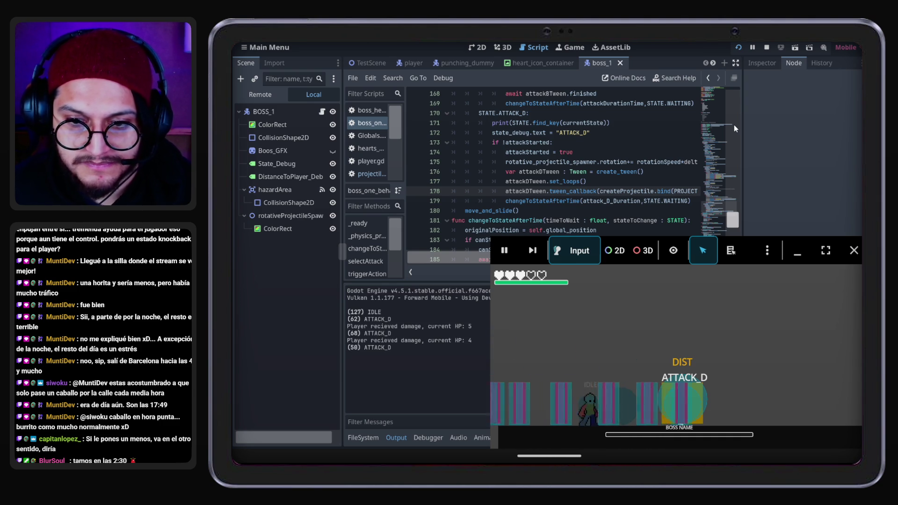
# Stop the running game and return to PROJECTILE on line 178
pyautogui.click(855, 250)
pyautogui.moveTo(529, 258); pyautogui.dragTo(577, 258)
pyautogui.click(611, 192)
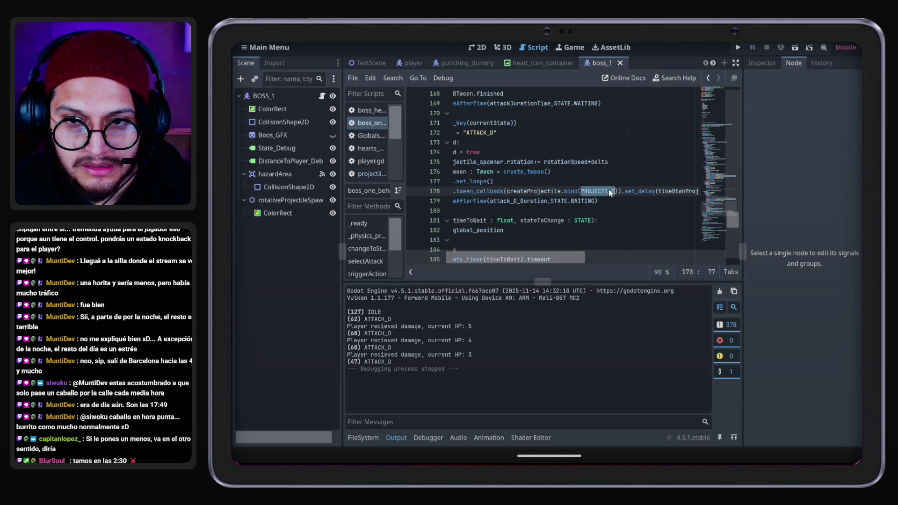
# Change the spawned projectile to PROJECTILE_BI_DIRECTIONAL on line 178
pyautogui.write('_')
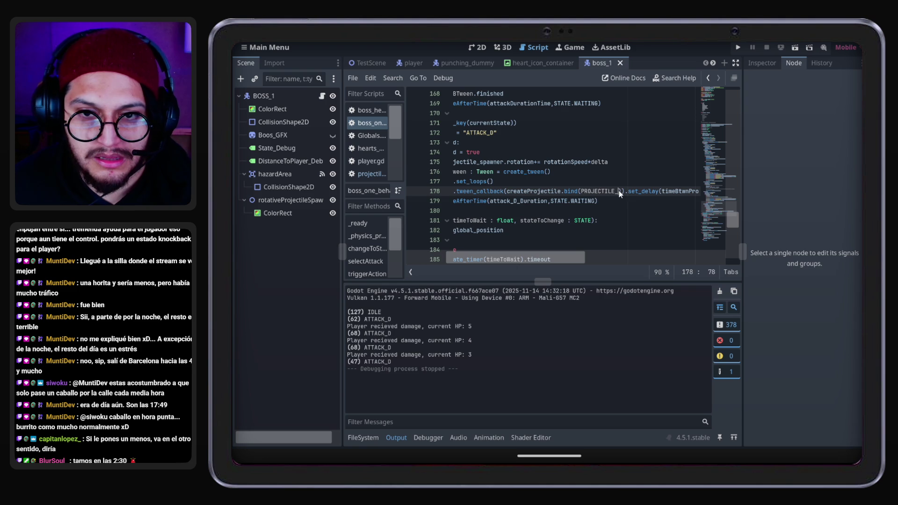
pyautogui.press('Return')
pyautogui.hscroll(-3, 561, 258)
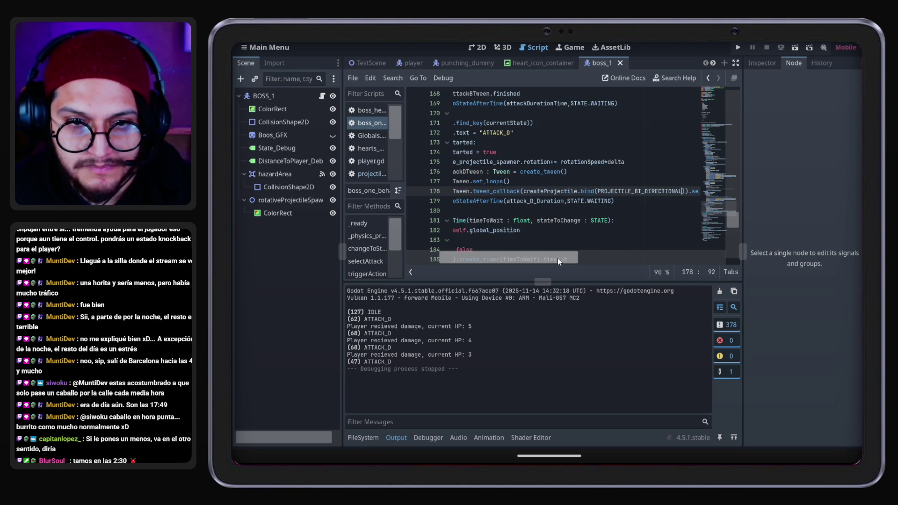
# Set timeBtwnProjectiles on line 40 to 1 and run the game
pyautogui.scroll(5, 553, 214)
pyautogui.scroll(20, 604, 191)
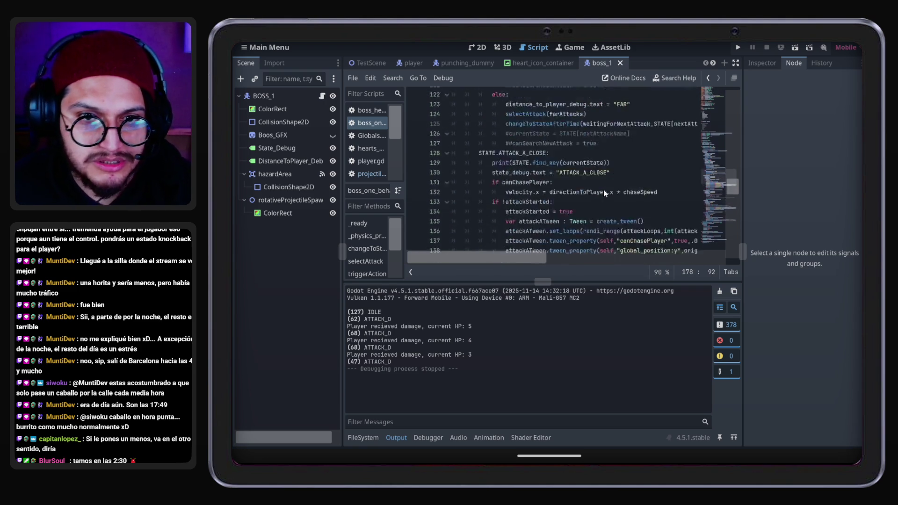
pyautogui.scroll(13, 604, 192)
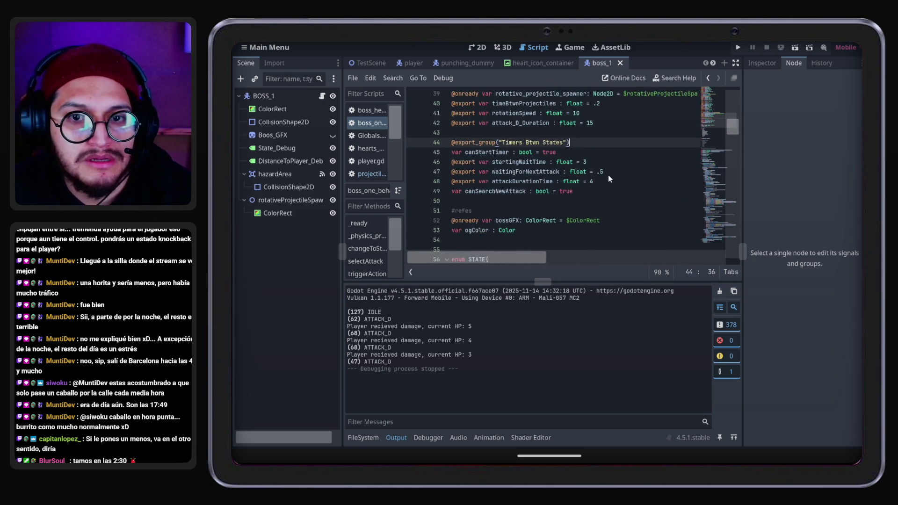
pyautogui.scroll(2, 608, 175)
pyautogui.click(544, 198)
pyautogui.press('Down')
pyautogui.press('Down')
pyautogui.press('Down')
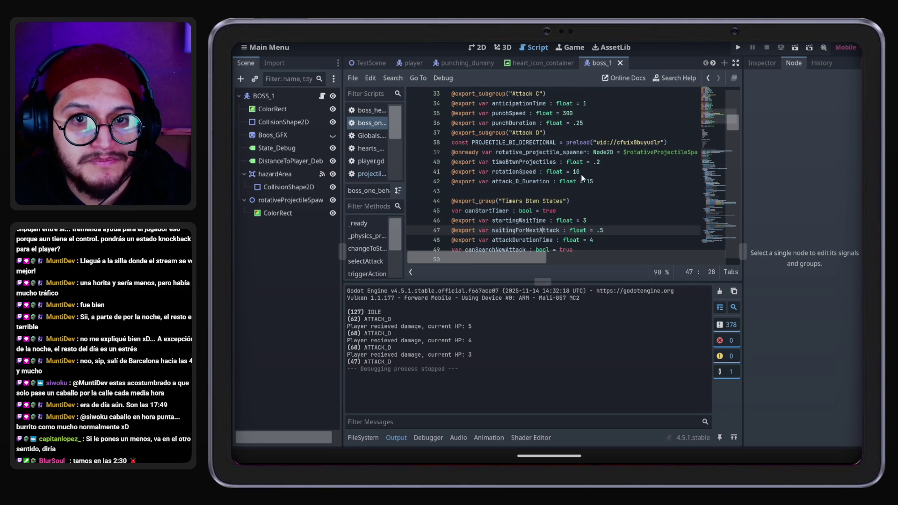
pyautogui.click(521, 181)
pyautogui.click(554, 163)
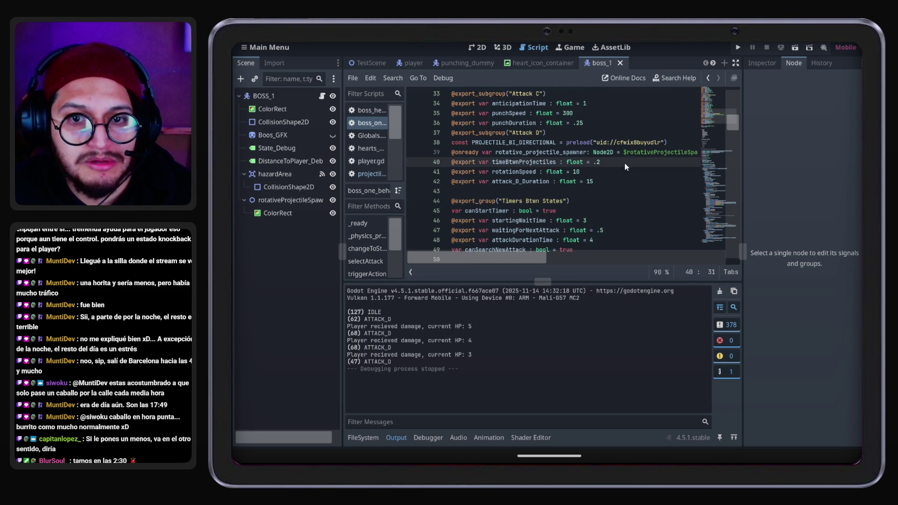
pyautogui.write('1')
pyautogui.click(738, 47)
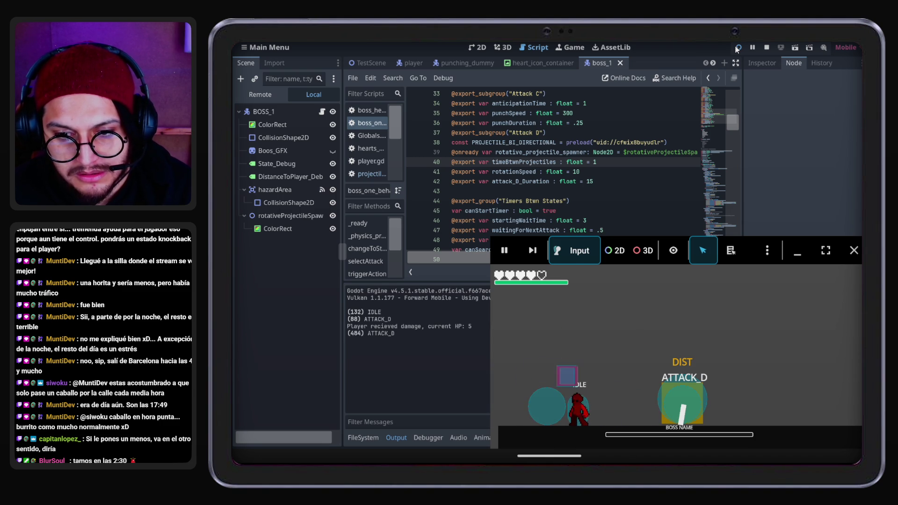
# Stop the game after watching the slower bi-directional projectiles
pyautogui.click(853, 250)
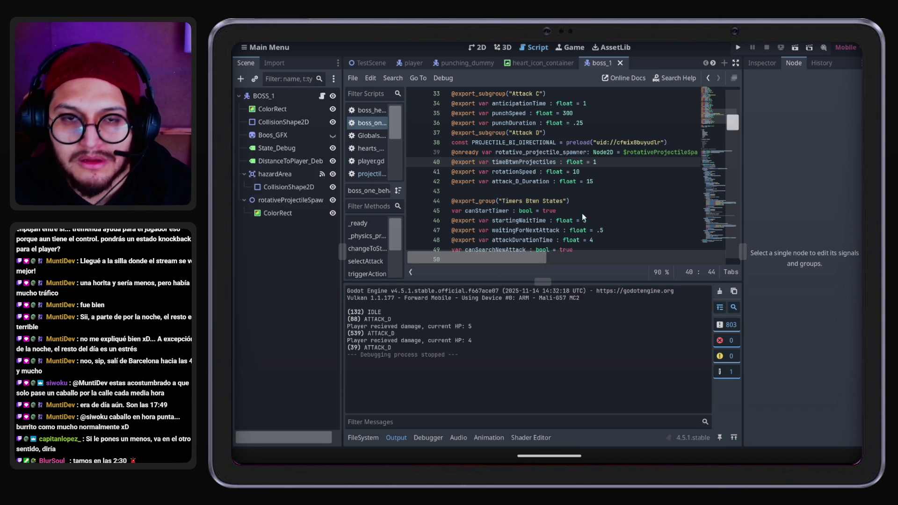
# Find rotationSpeed in the spawner rotation line 175 and rerun the game
pyautogui.scroll(-10, 627, 170)
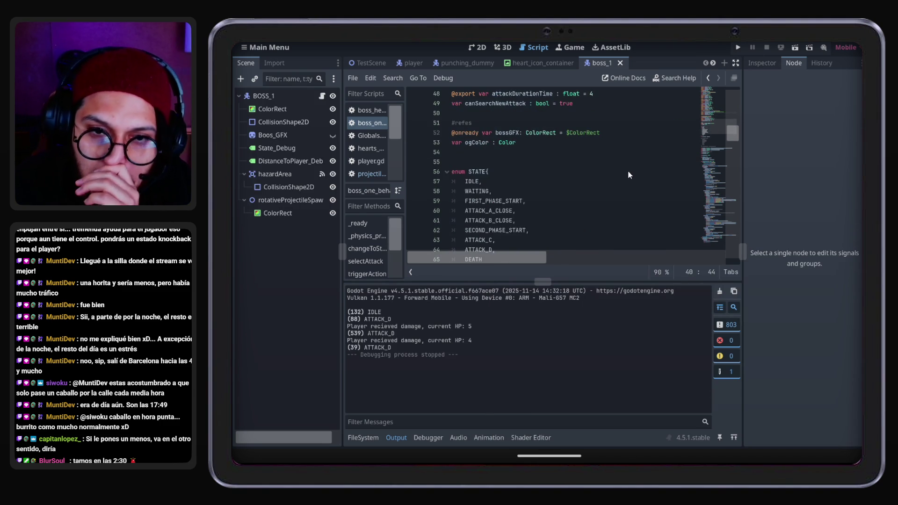
pyautogui.scroll(-12, 628, 175)
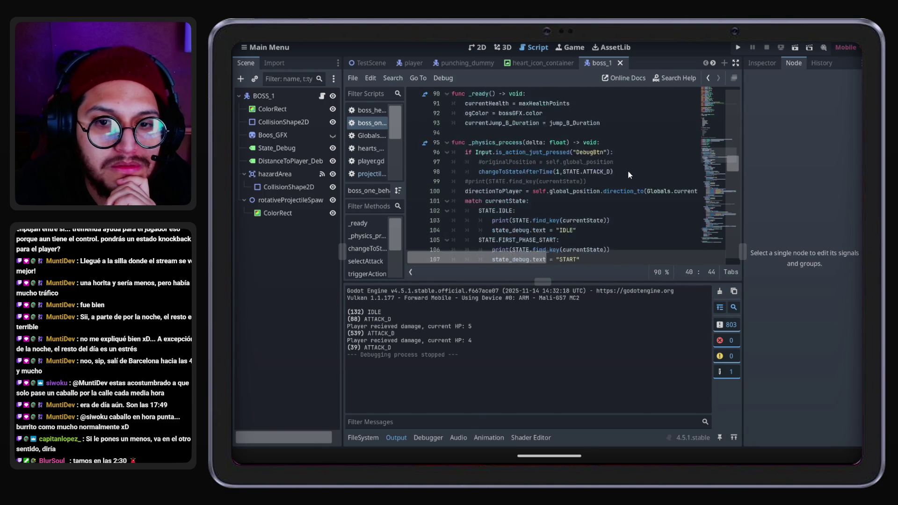
pyautogui.scroll(-8, 628, 174)
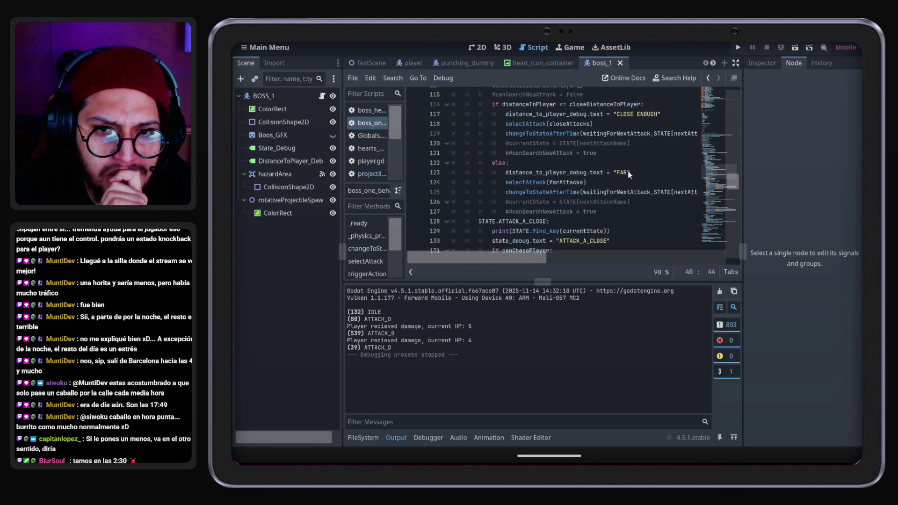
pyautogui.scroll(-10, 629, 175)
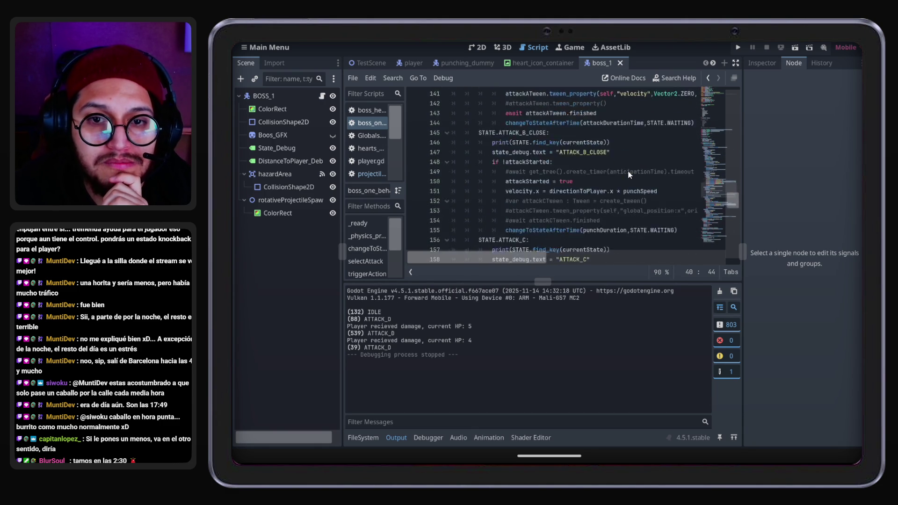
pyautogui.scroll(-3, 627, 175)
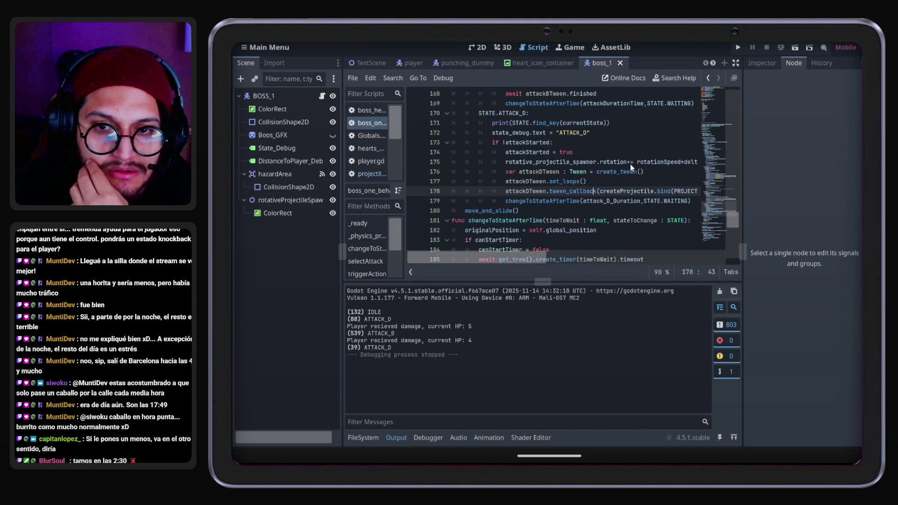
pyautogui.click(617, 162)
pyautogui.click(560, 161)
pyautogui.moveTo(529, 261)
pyautogui.mouseDown()
pyautogui.moveTo(549, 259)
pyautogui.moveTo(525, 257)
pyautogui.mouseUp()
pyautogui.moveTo(506, 162); pyautogui.dragTo(598, 161)
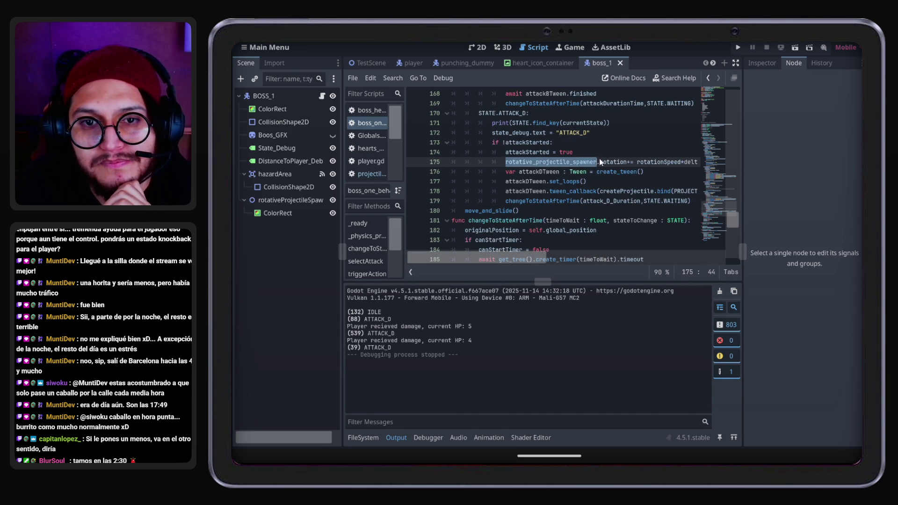
pyautogui.doubleClick(659, 162)
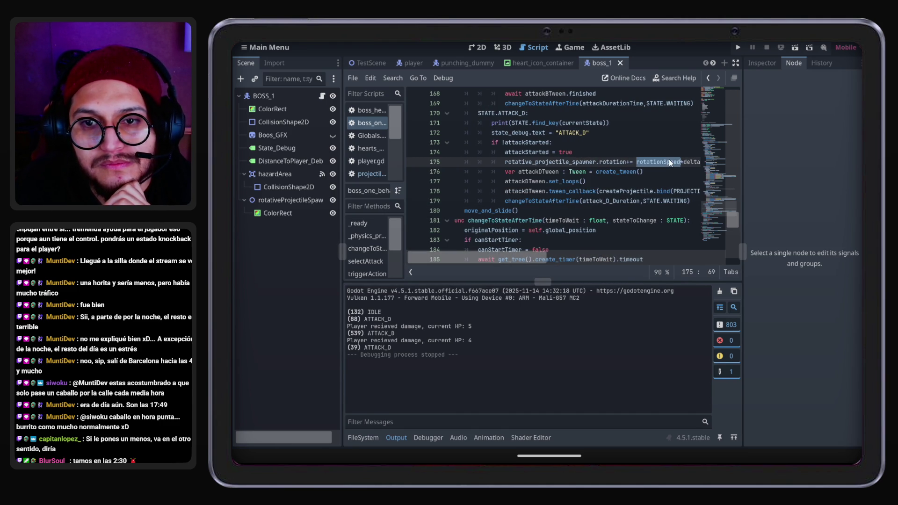
pyautogui.click(739, 46)
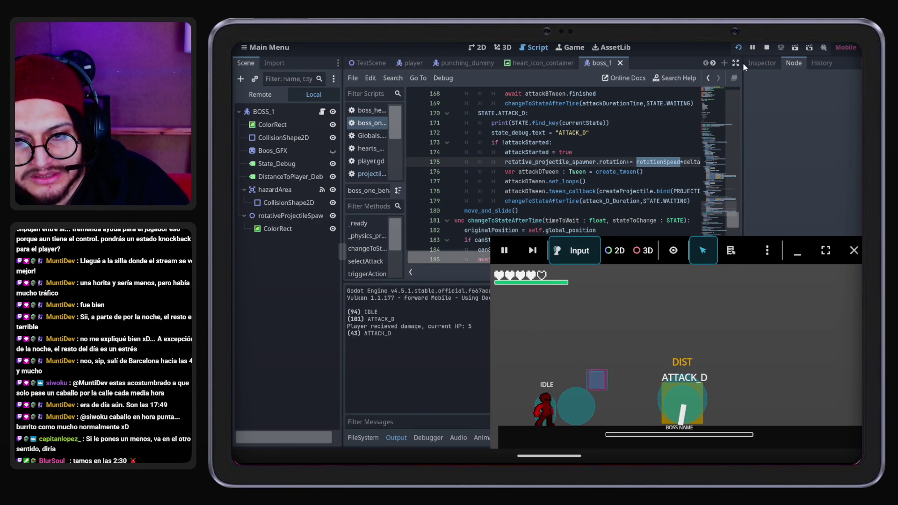
# Jump and move the player right toward the boss, then stop with F8 and revisit line 175
pyautogui.press('space')
pyautogui.press('space')
pyautogui.press('Right')
pyautogui.press('space')
pyautogui.press('space')
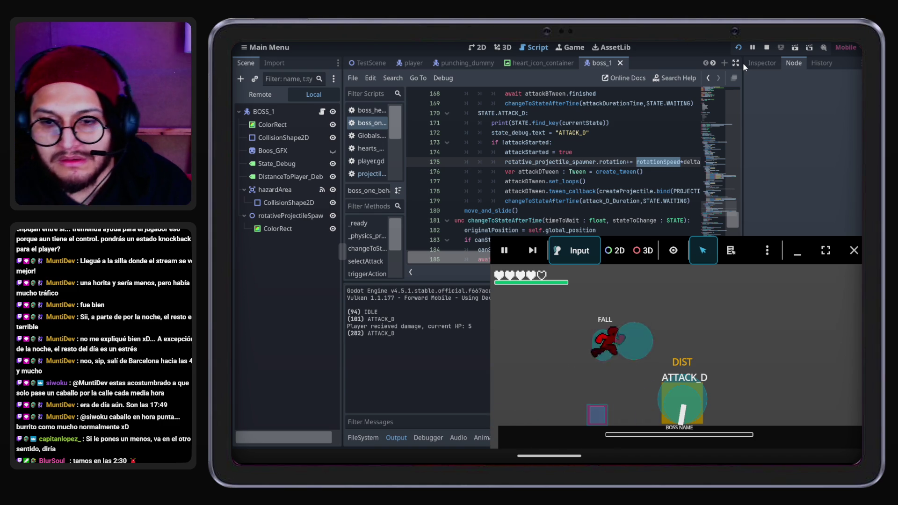
pyautogui.press('F8')
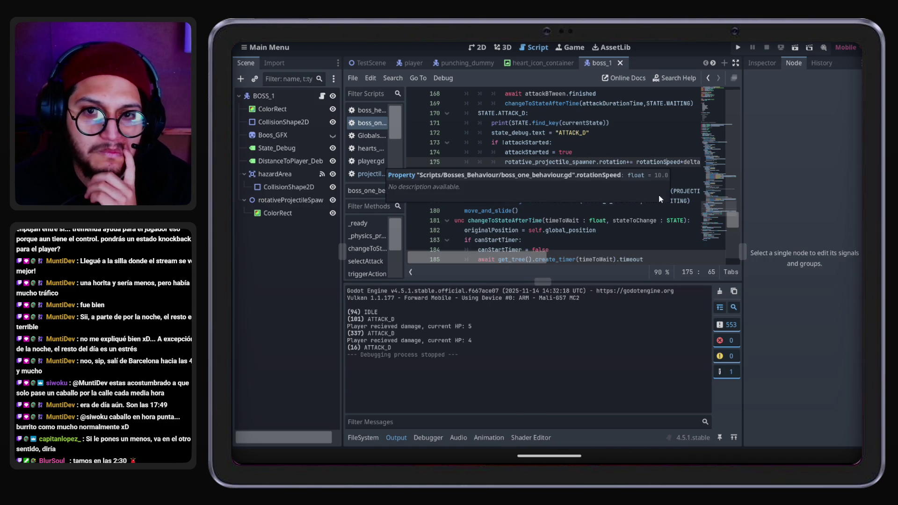
pyautogui.moveTo(534, 256); pyautogui.dragTo(547, 258)
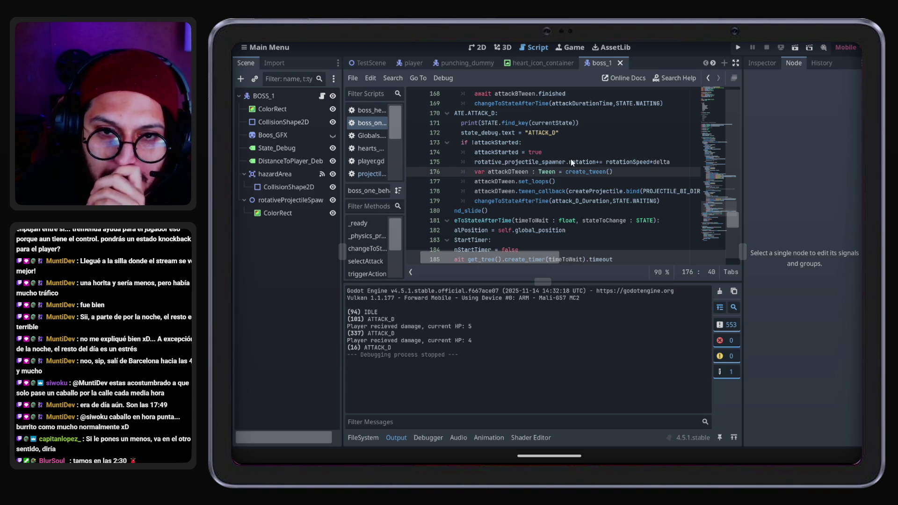
pyautogui.click(539, 162)
pyautogui.click(633, 162)
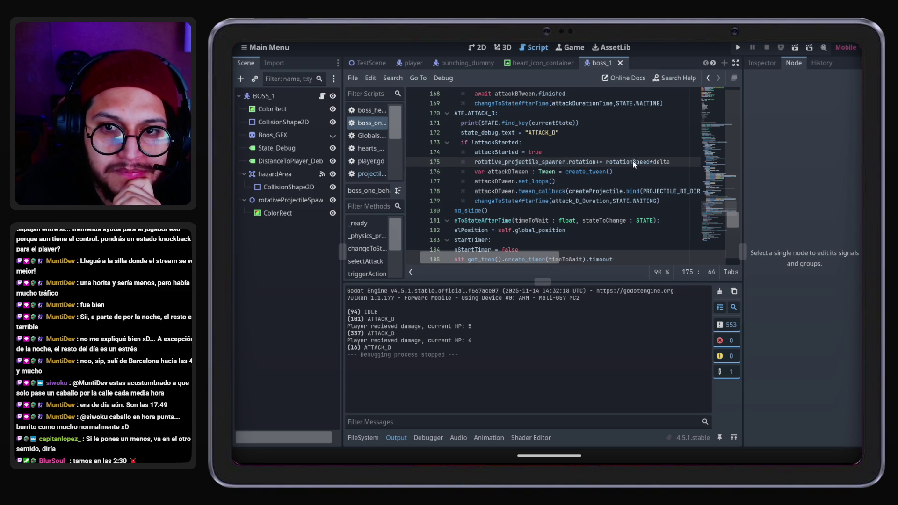
# Comment out line 175 and add rotative_projectile_spawner.look_at(Globals.currentPlayerPosition) below it
pyautogui.click(473, 162)
pyautogui.write('#')
pyautogui.click(682, 162)
pyautogui.press('Return')
pyautogui.write('rotat')
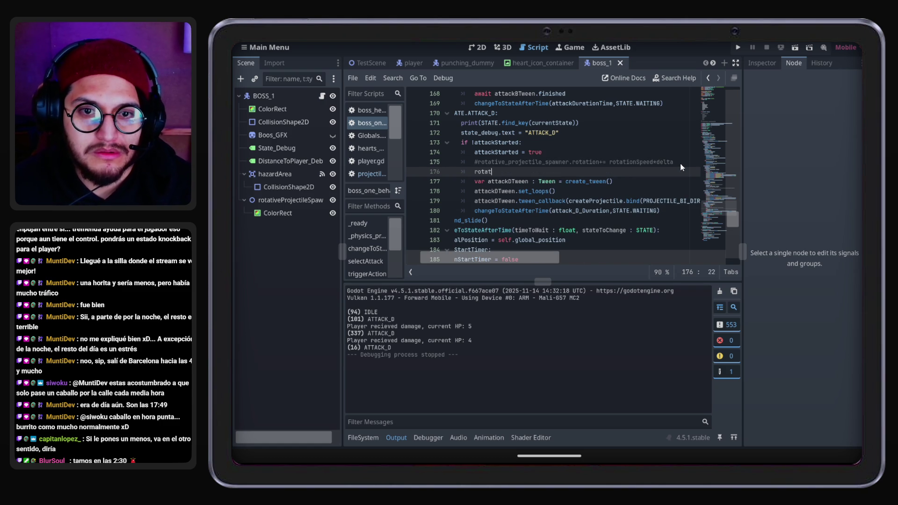
pyautogui.write('ive_p')
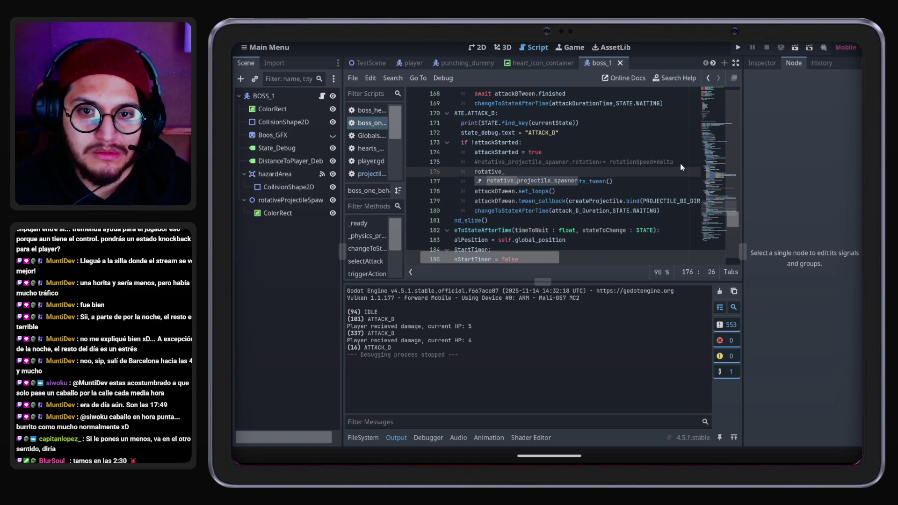
pyautogui.press('Return')
pyautogui.write('.look')
pyautogui.press('Return')
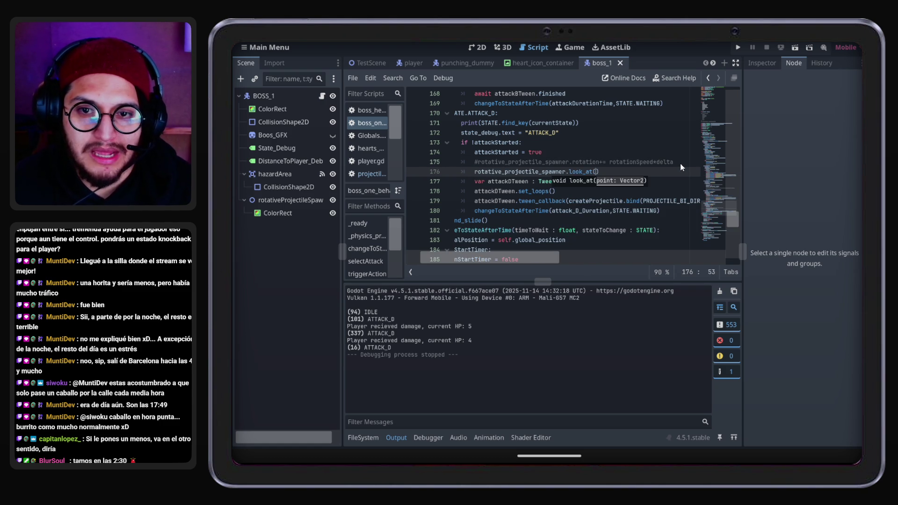
pyautogui.write('Globals.curr')
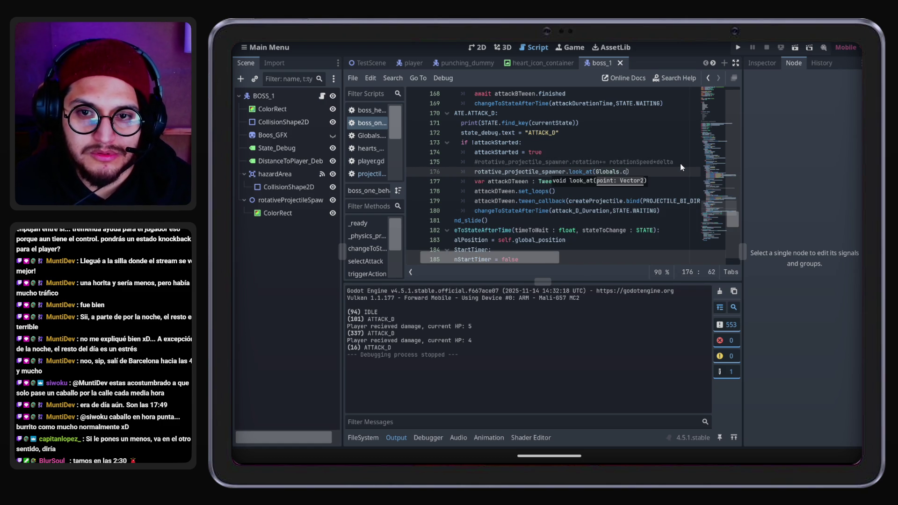
pyautogui.write('ent')
pyautogui.press('Down')
pyautogui.press('Return')
pyautogui.press('F5')
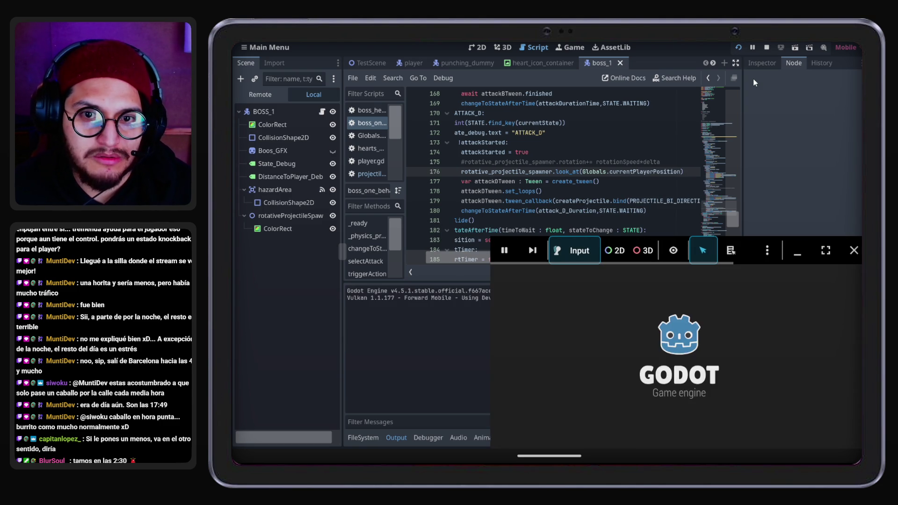
# Jump the player during ATTACK_D, then stop the game with F8
pyautogui.press('space')
pyautogui.press('space')
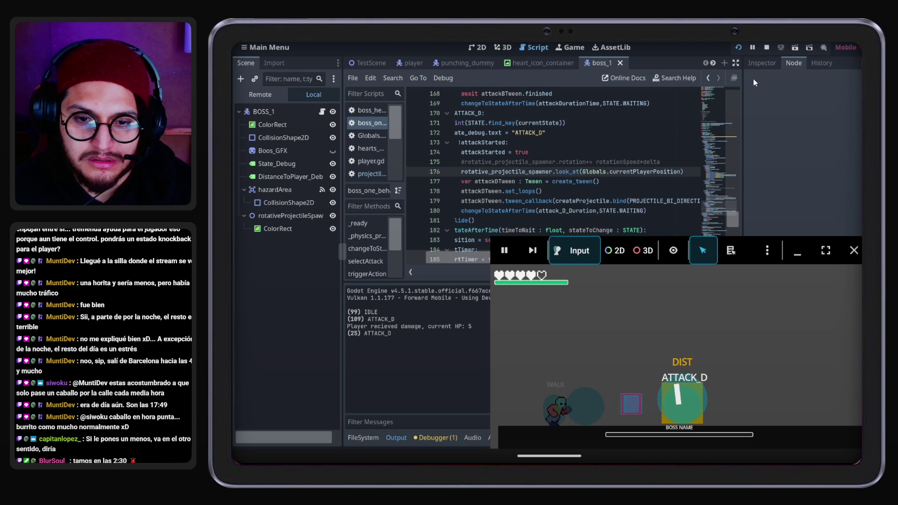
pyautogui.press('F8')
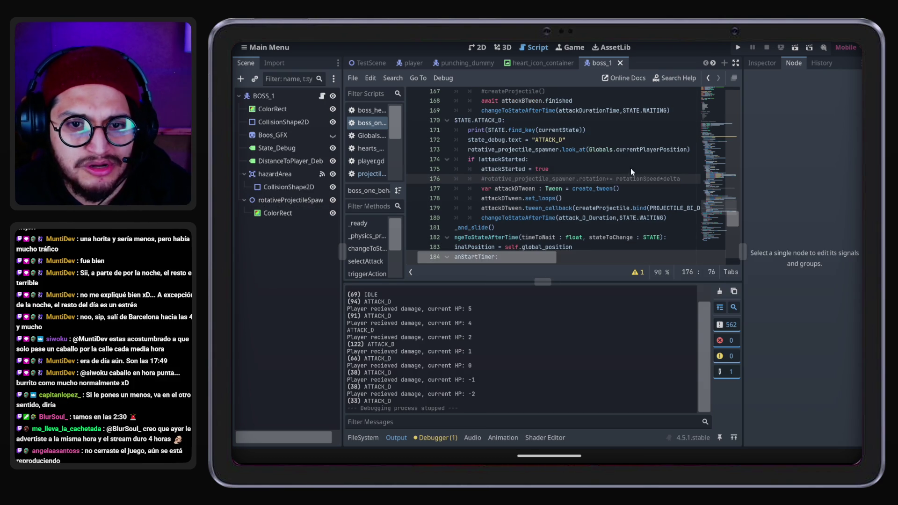
# Hide the output log and save the scene
pyautogui.click(295, 199)
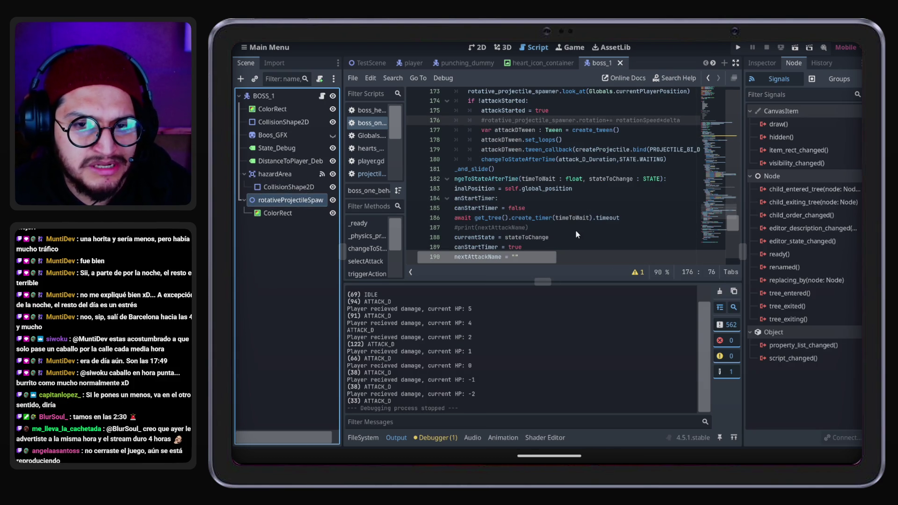
pyautogui.click(400, 436)
pyautogui.hotkey('ctrl', 's')
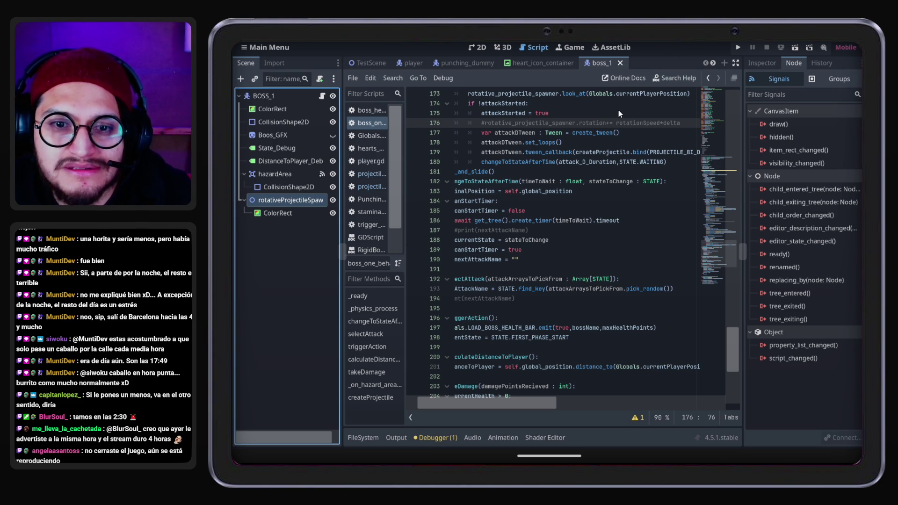
# Delete the rotativeProjectileSpawner node and its ColorRect child from BOSS_1
pyautogui.moveTo(583, 158)
pyautogui.click(296, 234)
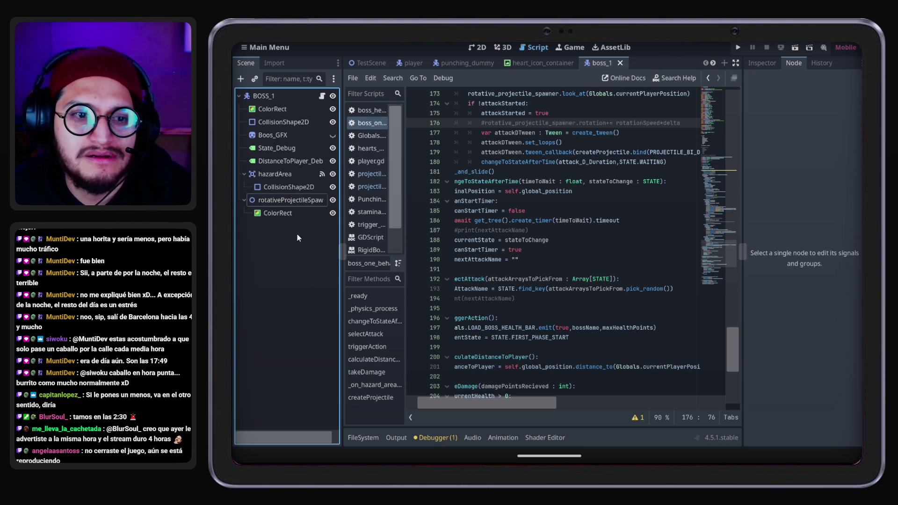
pyautogui.click(299, 201)
pyautogui.click(295, 212)
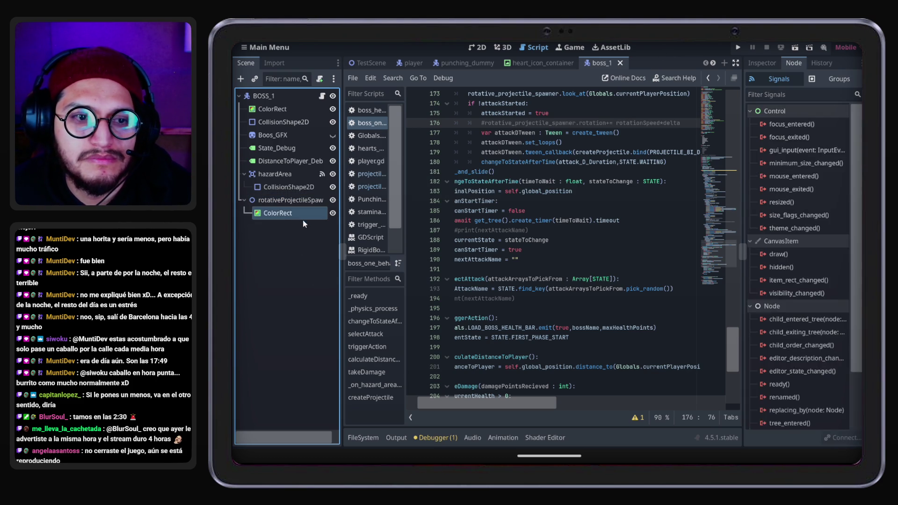
pyautogui.click(300, 203)
pyautogui.press('Delete')
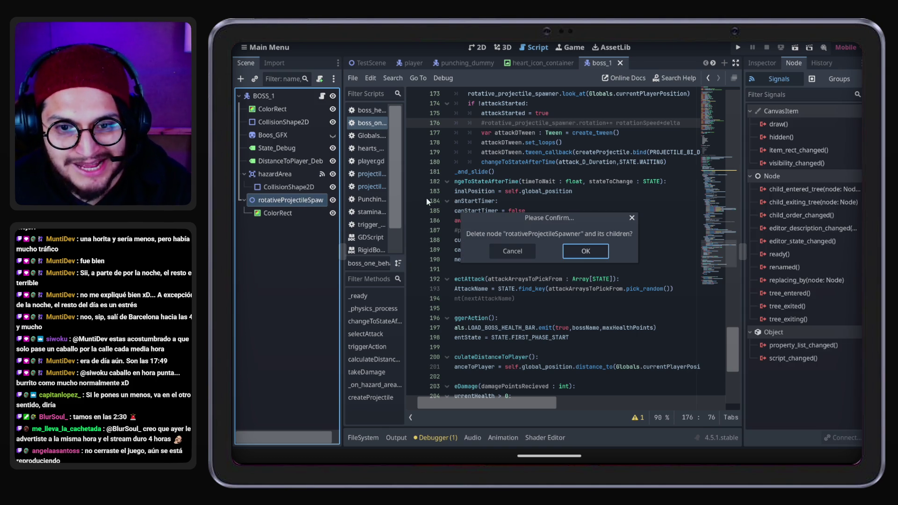
pyautogui.press('Return')
pyautogui.hscroll(-2, 562, 327)
pyautogui.scroll(2, 537, 300)
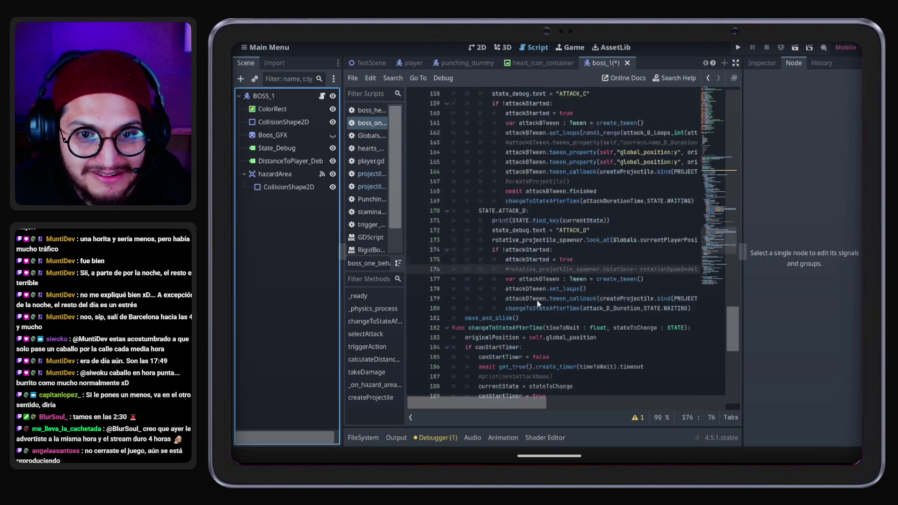
# Comment out the spawner's look_at line 173 in ATTACK_D with Ctrl+K
pyautogui.scroll(2, 584, 262)
pyautogui.moveTo(491, 211); pyautogui.dragTo(476, 214)
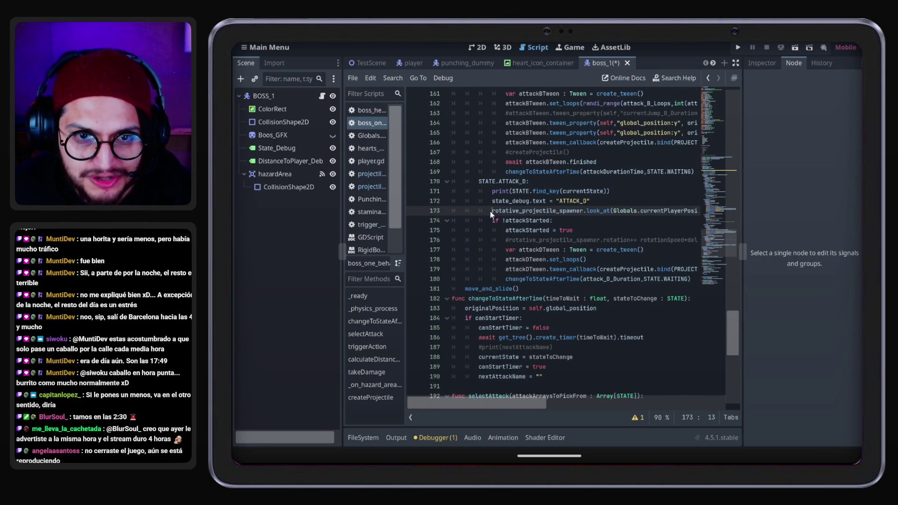
pyautogui.hotkey('ctrl', 'k')
pyautogui.scroll(15, 605, 265)
pyautogui.scroll(20, 604, 269)
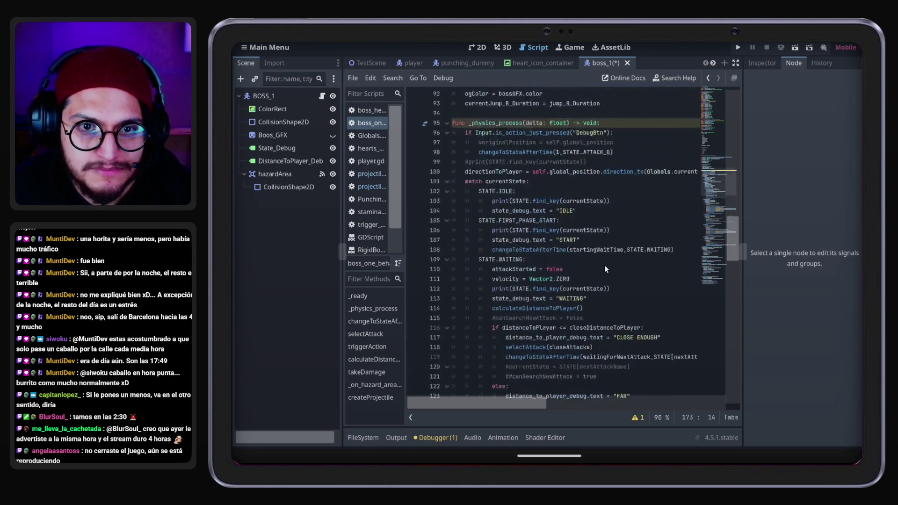
pyautogui.scroll(8, 602, 279)
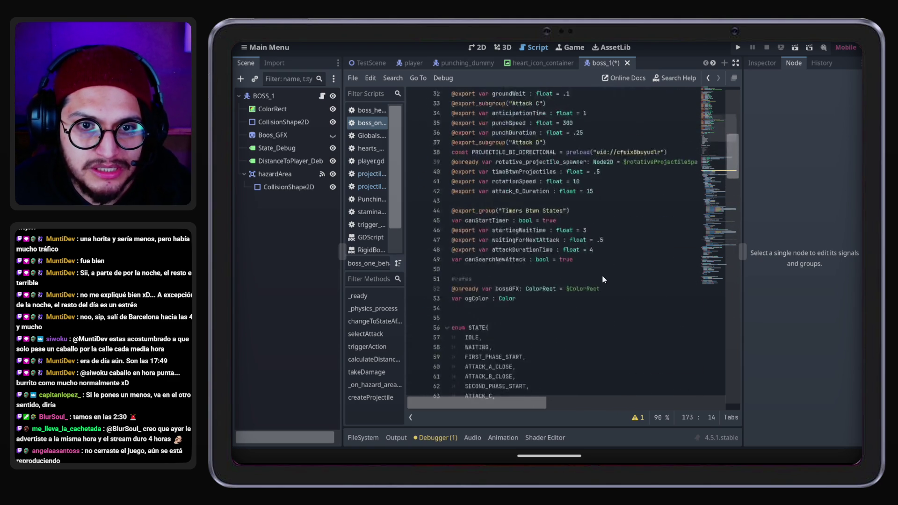
pyautogui.click(452, 252)
pyautogui.hotkey('ctrl', 'k')
pyautogui.hotkey('ctrl', 's')
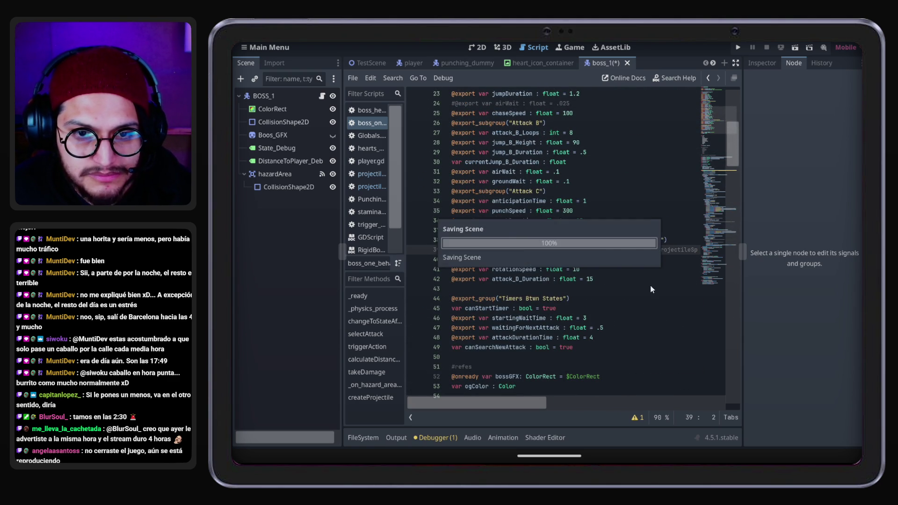
pyautogui.scroll(-8, 596, 276)
pyautogui.scroll(-20, 596, 276)
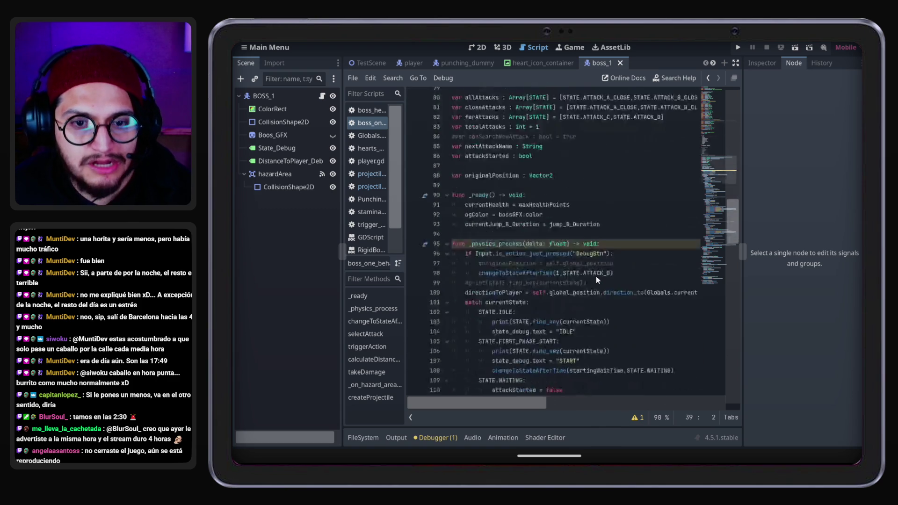
pyautogui.scroll(-4, 598, 275)
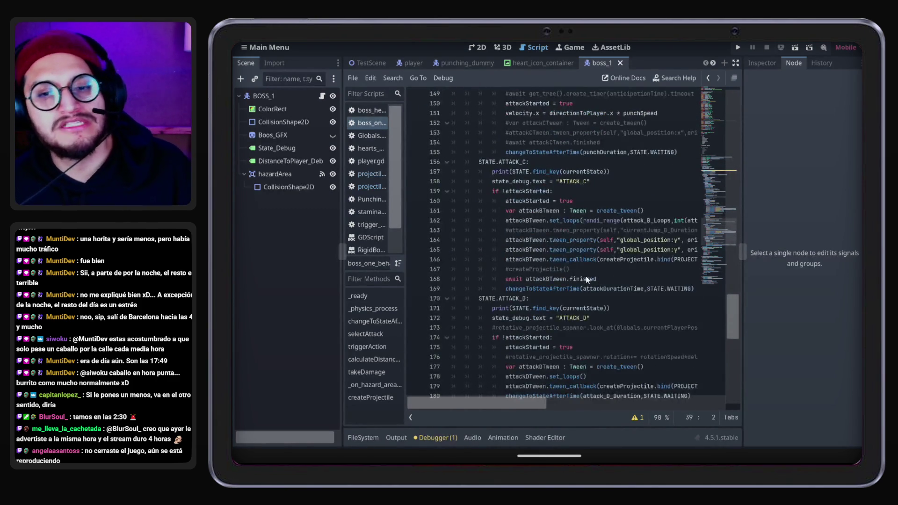
pyautogui.click(648, 211)
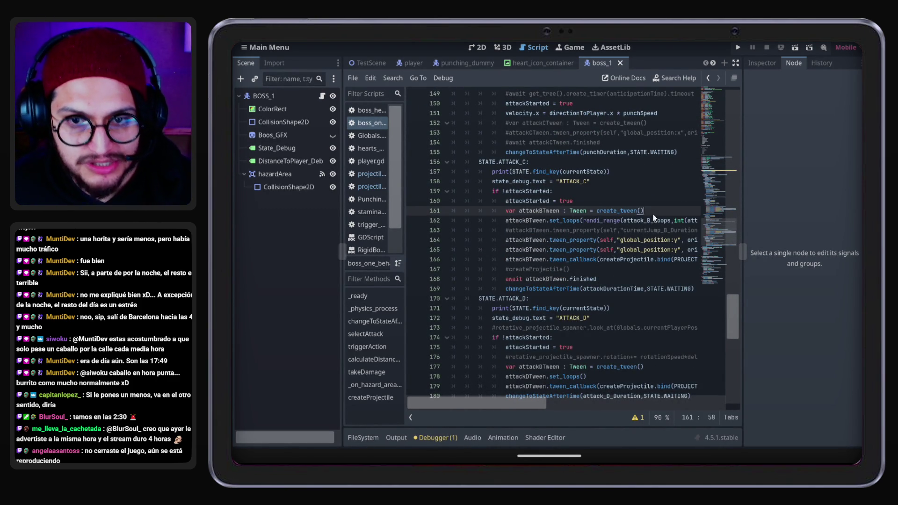
# Copy attackBTween's global_position:y tween_property line from ATTACK_C
pyautogui.press('Return')
pyautogui.moveTo(509, 406); pyautogui.dragTo(523, 406)
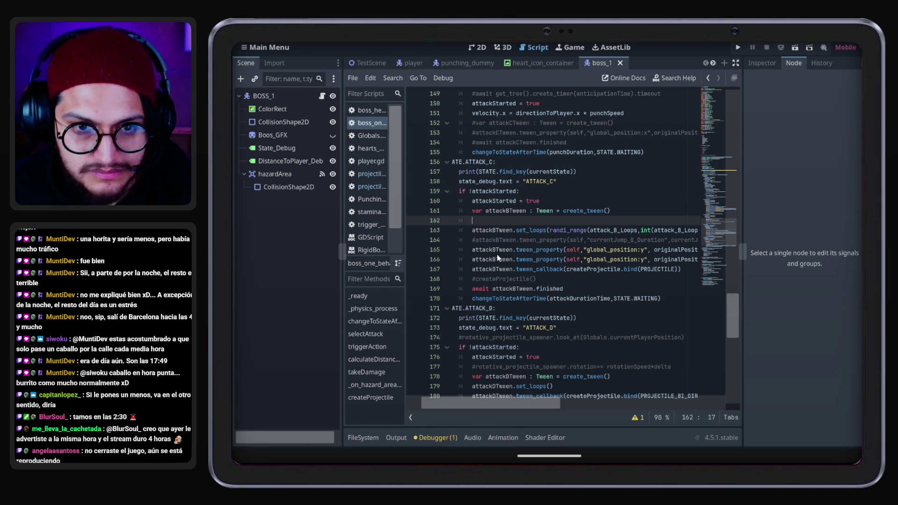
pyautogui.moveTo(472, 256); pyautogui.dragTo(720, 254)
pyautogui.hotkey('ctrl', 'c')
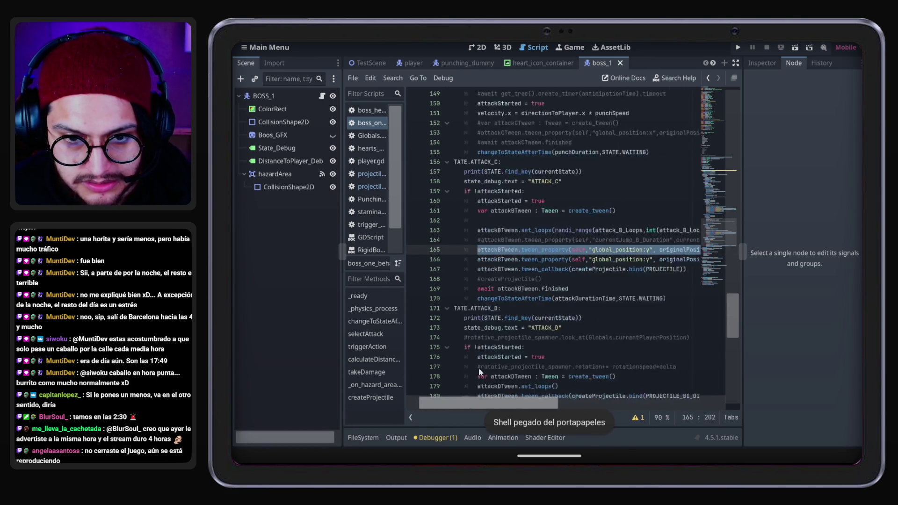
# Paste the tween_property line below attackDTween's create_tween() and rename it to attackDTween
pyautogui.scroll(-7, 566, 294)
pyautogui.scroll(1, 566, 290)
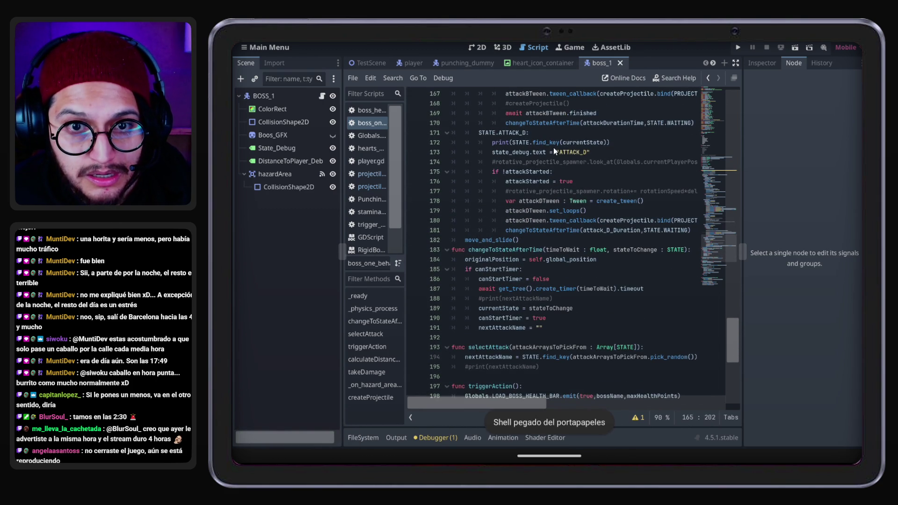
pyautogui.click(566, 201)
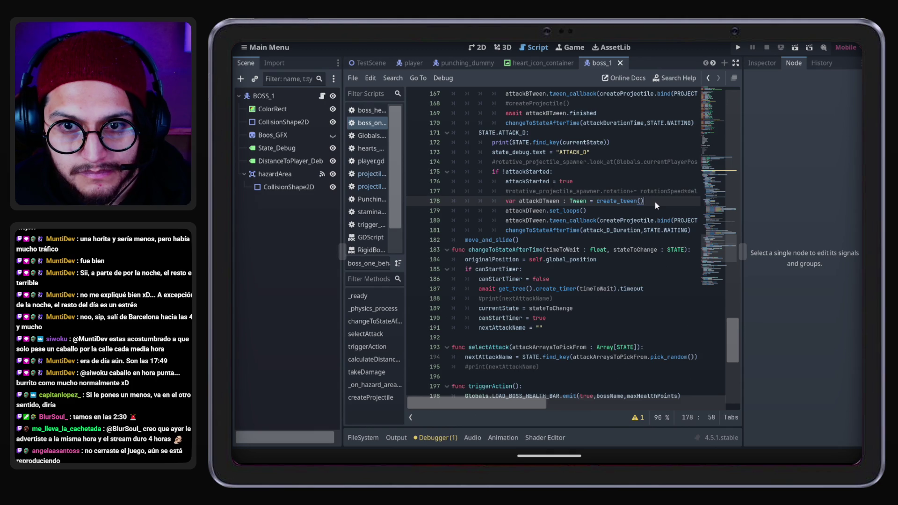
pyautogui.hotkey('ctrl', 'v')
pyautogui.moveTo(655, 404)
pyautogui.mouseDown()
pyautogui.moveTo(502, 400)
pyautogui.moveTo(494, 328)
pyautogui.moveTo(505, 261)
pyautogui.mouseUp()
pyautogui.doubleClick(513, 221)
pyautogui.hotkey('ctrl', 'c')
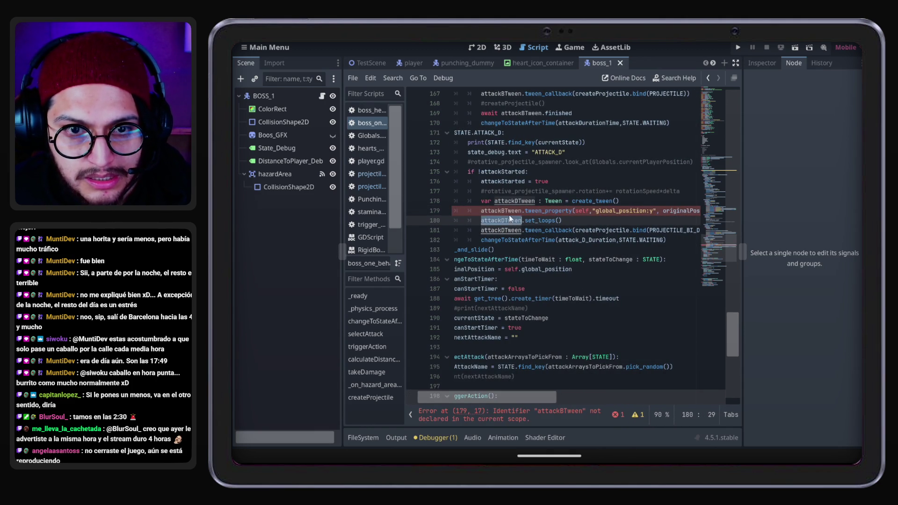
pyautogui.doubleClick(509, 213)
pyautogui.hotkey('ctrl', 'v')
# Adjust the pasted line 179 via its context menu, then save the scene
pyautogui.moveTo(533, 406)
pyautogui.mouseDown()
pyautogui.moveTo(604, 410)
pyautogui.moveTo(714, 381)
pyautogui.mouseUp()
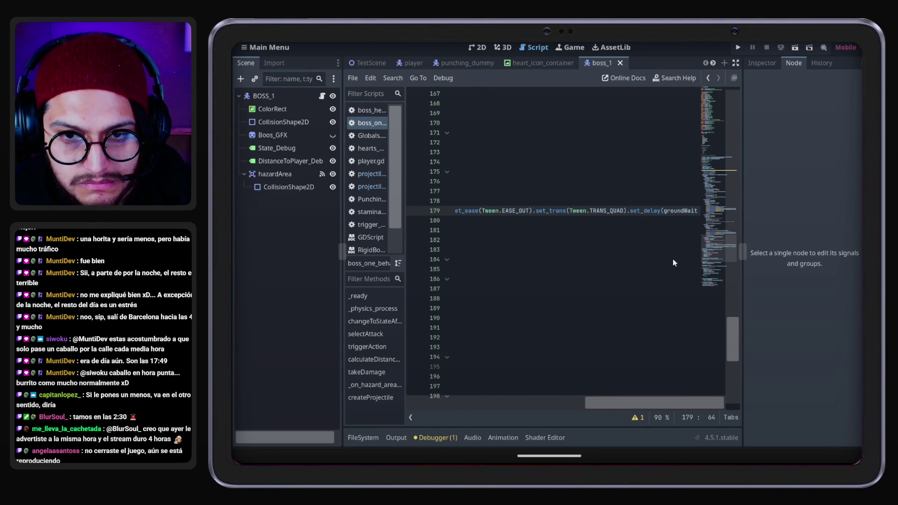
pyautogui.rightClick(629, 211)
pyautogui.click(631, 206)
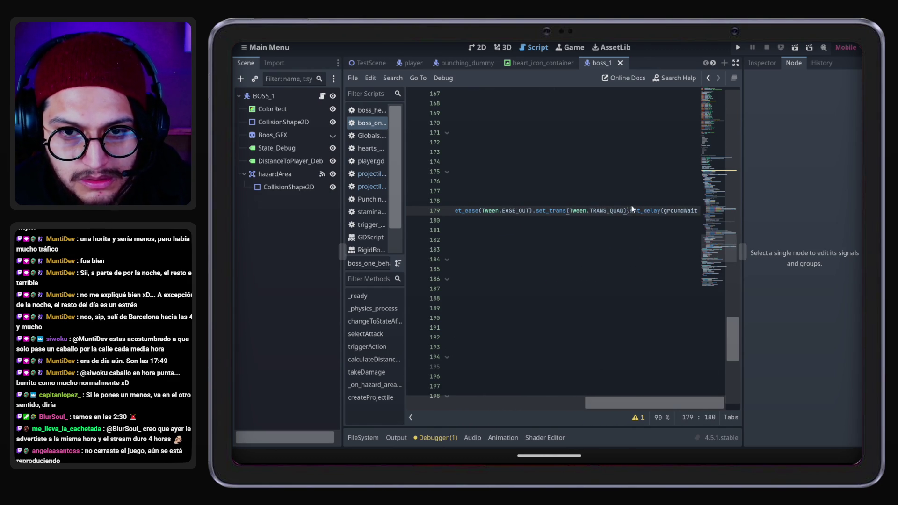
pyautogui.moveTo(622, 403); pyautogui.dragTo(423, 406)
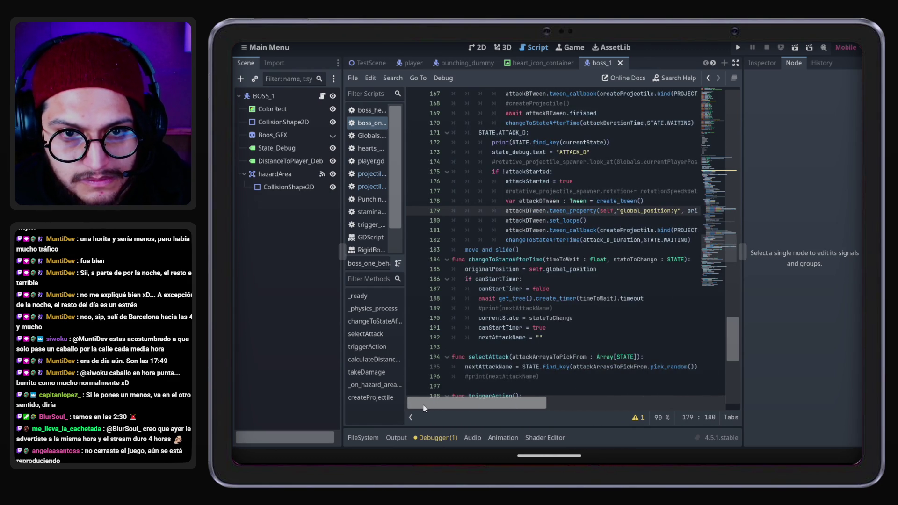
pyautogui.moveTo(548, 405)
pyautogui.mouseDown()
pyautogui.moveTo(714, 405)
pyautogui.moveTo(554, 405)
pyautogui.mouseUp()
pyautogui.hotkey('ctrl', 's')
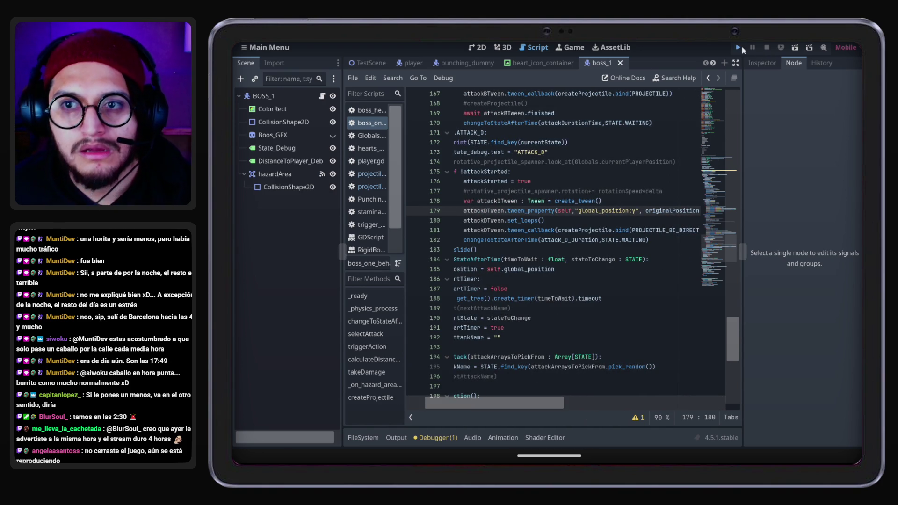
# Test-run the game, moving and jumping the player during ATTACK_D, then stop the run
pyautogui.click(741, 47)
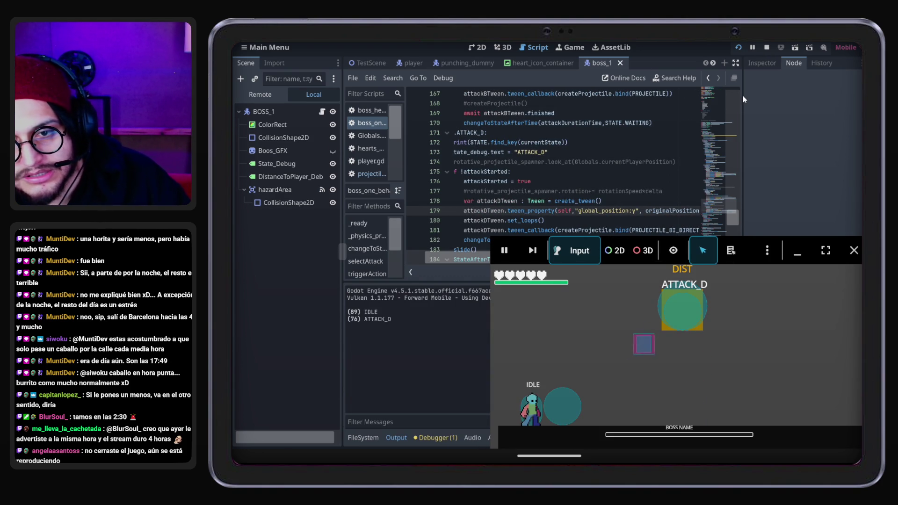
pyautogui.press('Right')
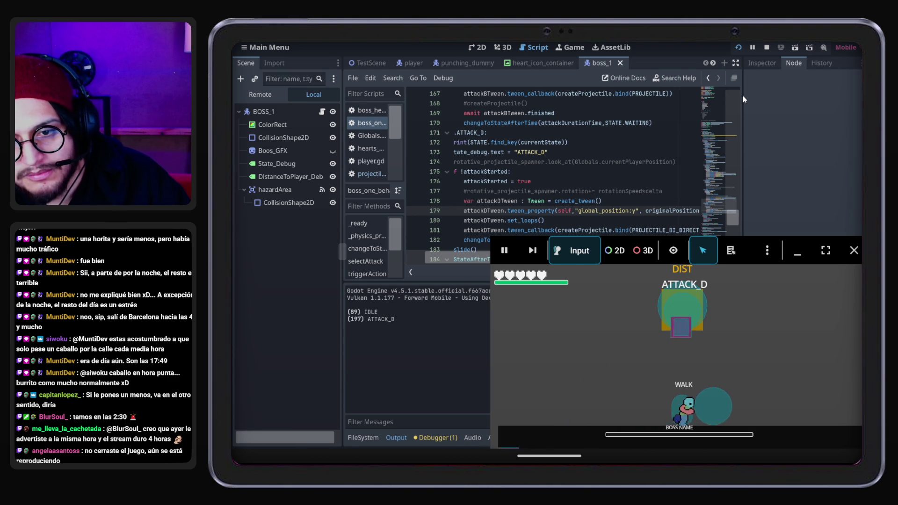
pyautogui.press('space')
pyautogui.press('Left')
pyautogui.press('space')
pyautogui.press('Right')
pyautogui.press('Right')
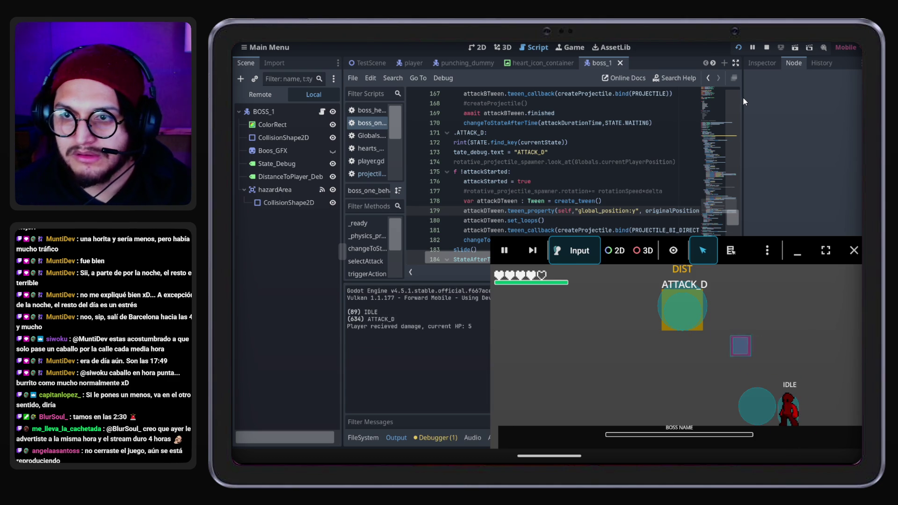
pyautogui.click(853, 250)
pyautogui.scroll(-1, 577, 206)
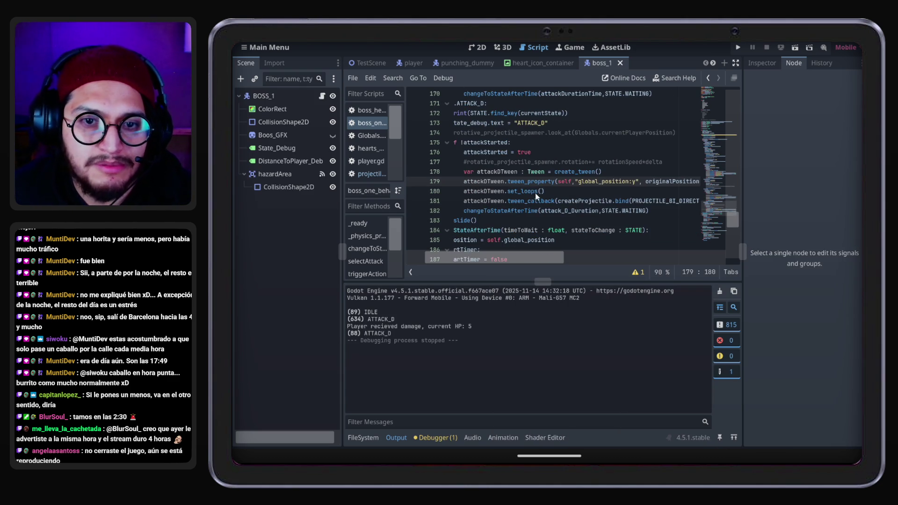
# Add 'await attackDTween.loop_finished' on a new line after set_loops()
pyautogui.doubleClick(536, 192)
pyautogui.moveTo(536, 259); pyautogui.dragTo(527, 261)
pyautogui.click(648, 182)
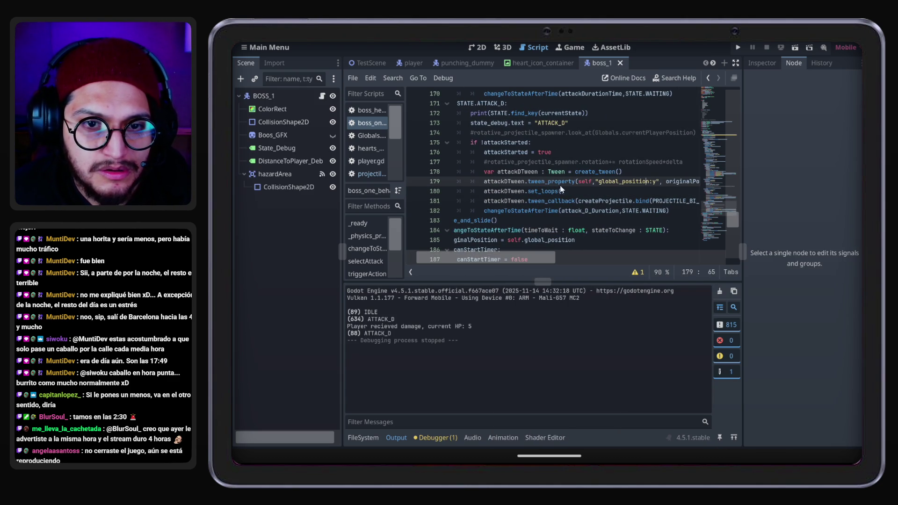
pyautogui.click(502, 191)
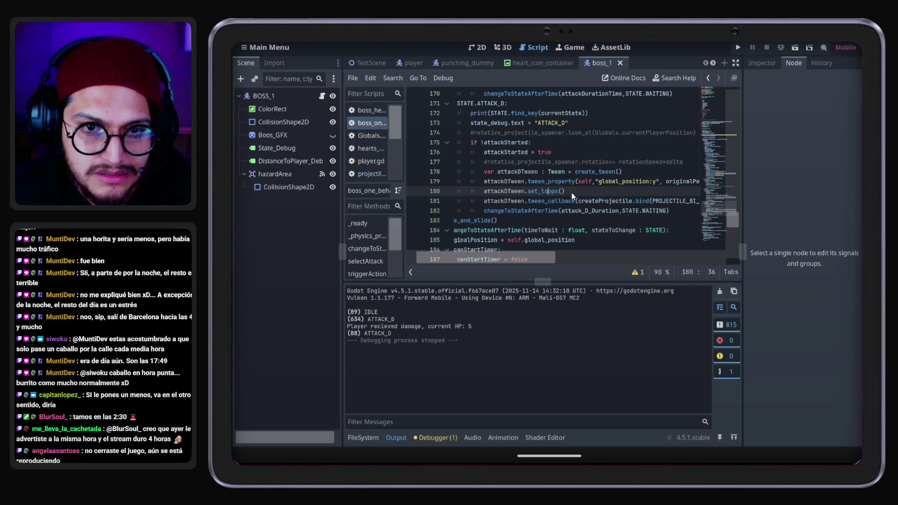
pyautogui.press('Return')
pyautogui.write('await attack')
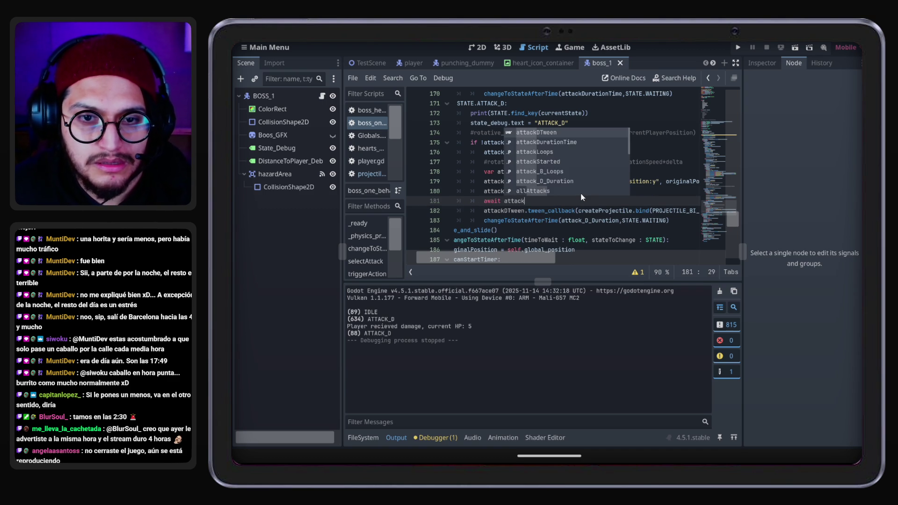
pyautogui.press('Return')
pyautogui.write('.loo')
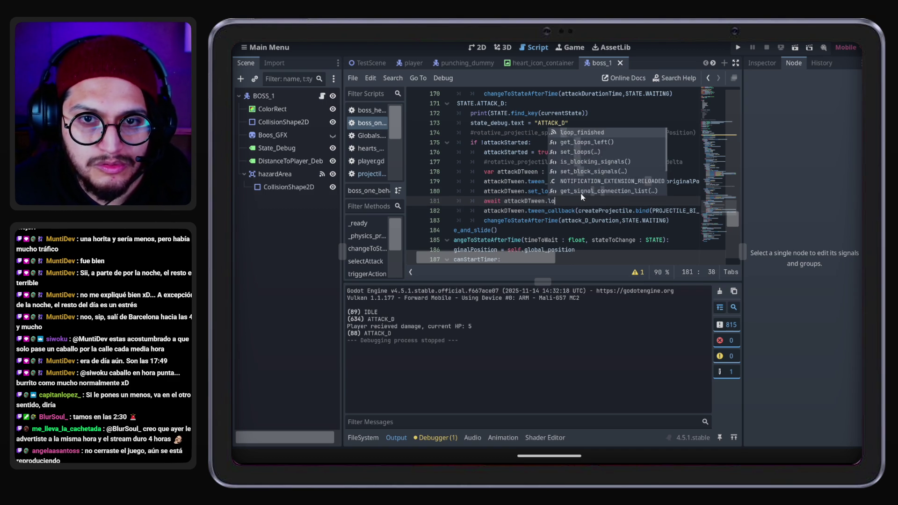
pyautogui.press('Return')
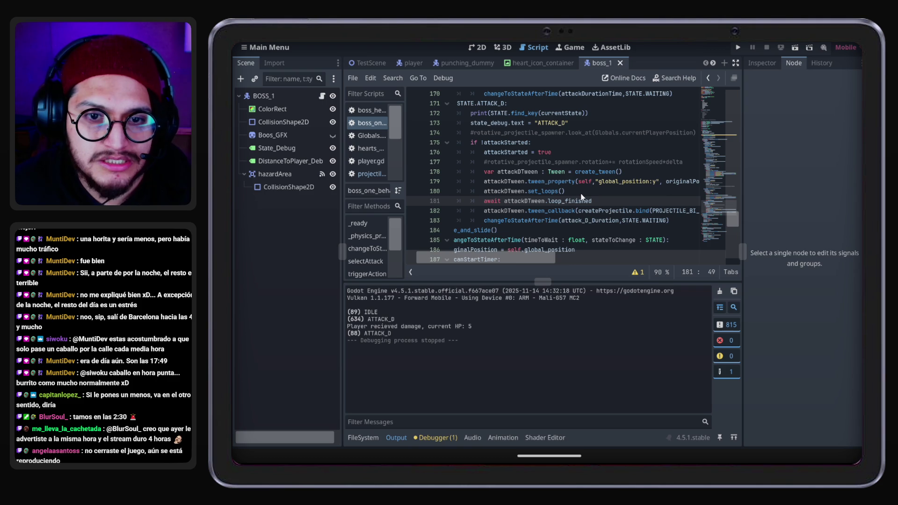
# Re-enter 'await attackDTween.loop_finished' on the indented line 181
pyautogui.moveTo(603, 202); pyautogui.dragTo(484, 204)
pyautogui.hotkey('ctrl', 'x')
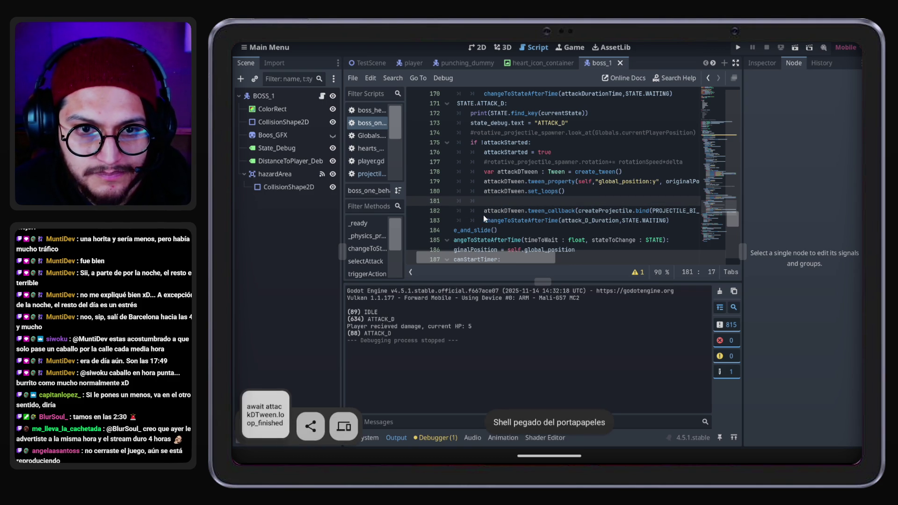
pyautogui.click(484, 215)
pyautogui.click(488, 201)
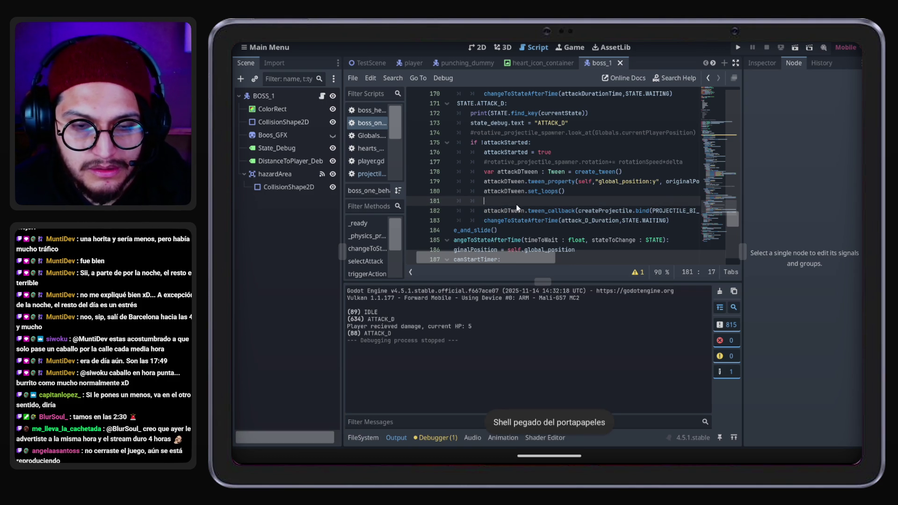
pyautogui.press('Tab')
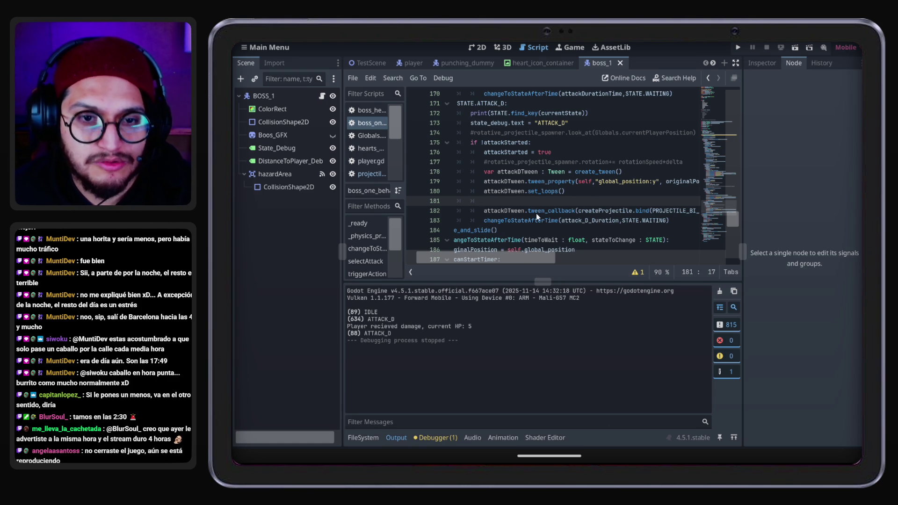
pyautogui.write('await attackDTween.loop_finished')
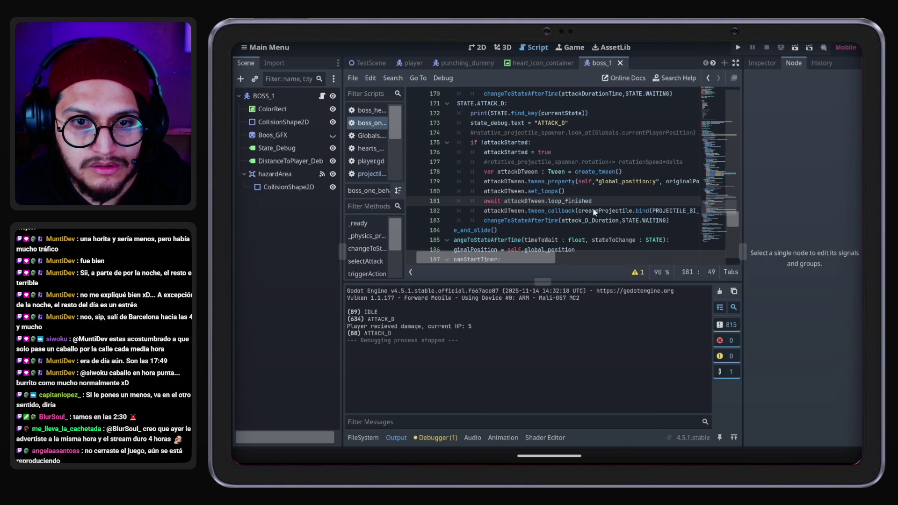
# Move the await loop_finished statement to just after the tween_callback line
pyautogui.moveTo(566, 191); pyautogui.dragTo(491, 192)
pyautogui.moveTo(604, 200)
pyautogui.mouseDown()
pyautogui.moveTo(605, 192)
pyautogui.moveTo(484, 202)
pyautogui.mouseUp()
pyautogui.hotkey('ctrl', 'x')
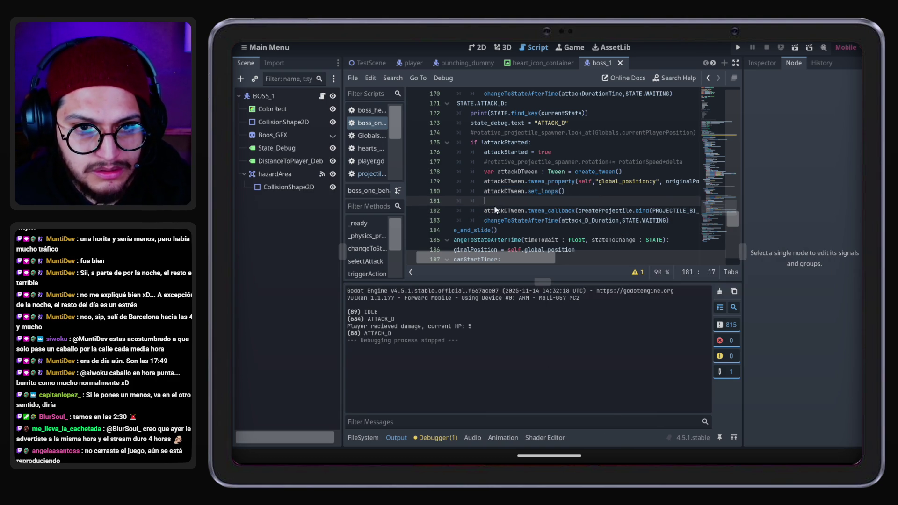
pyautogui.press('BackSpace')
pyautogui.press('BackSpace')
pyautogui.press('BackSpace')
pyautogui.click(504, 211)
pyautogui.press('Return')
pyautogui.click(513, 211)
pyautogui.hotkey('ctrl', 'v')
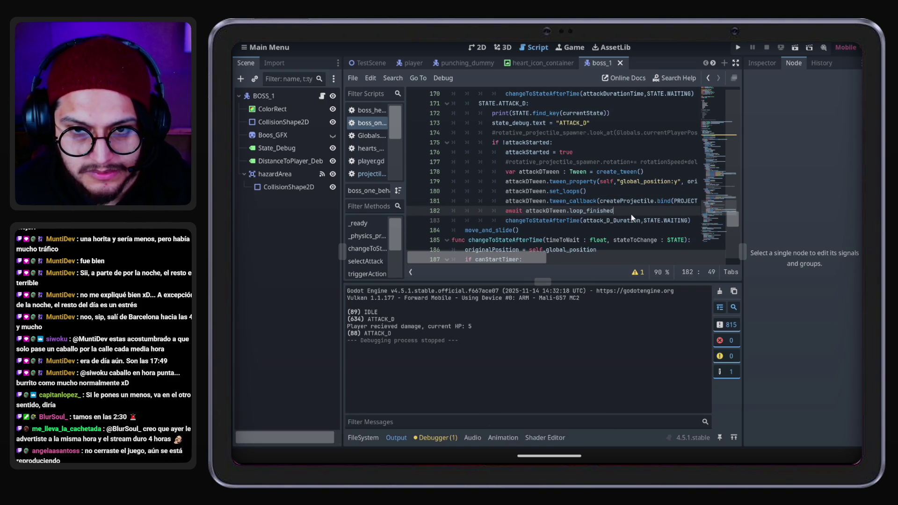
pyautogui.press('Return')
# Paste the rising tween_property as line 183, targeting originalPosition.y with duration divided by 5
pyautogui.moveTo(508, 181); pyautogui.dragTo(737, 188)
pyautogui.hotkey('ctrl', 'c')
pyautogui.moveTo(655, 257); pyautogui.dragTo(486, 257)
pyautogui.click(507, 223)
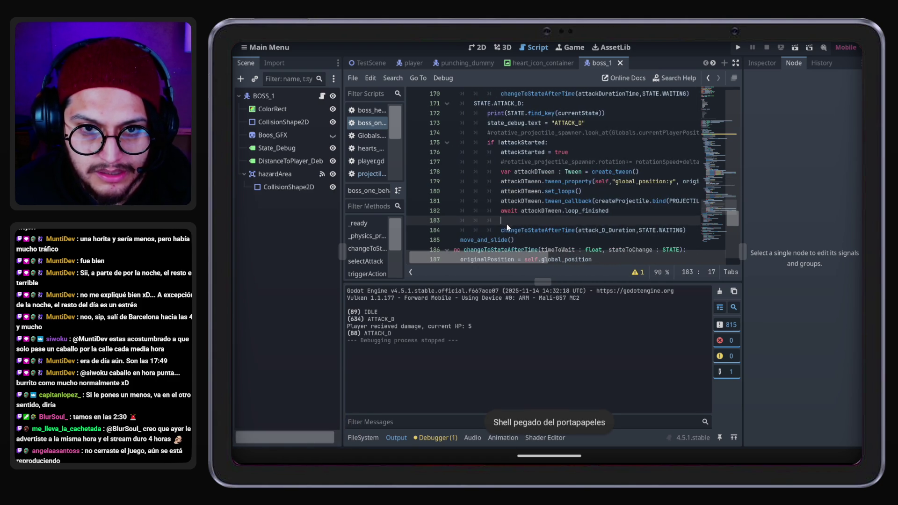
pyautogui.hotkey('ctrl', 'v')
pyautogui.moveTo(617, 254); pyautogui.dragTo(528, 260)
pyautogui.doubleClick(569, 222)
pyautogui.press('BackSpace')
pyautogui.press('BackSpace')
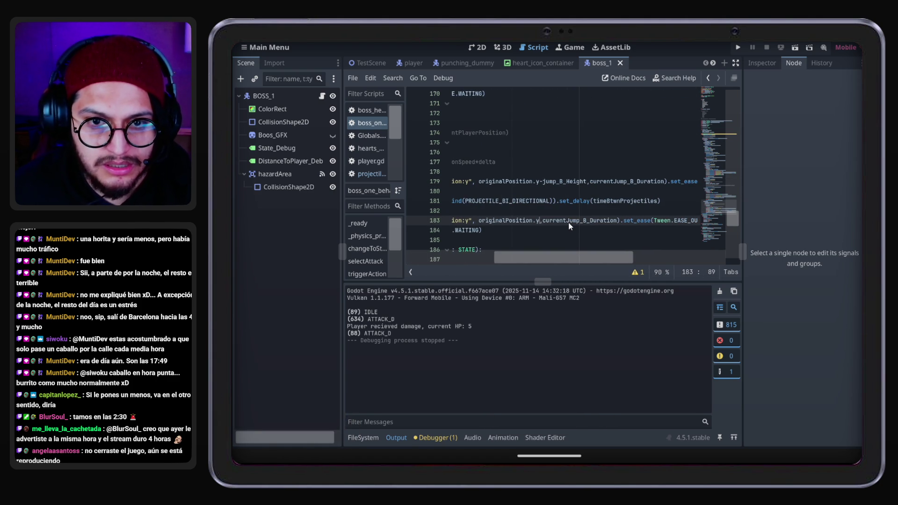
pyautogui.click(607, 223)
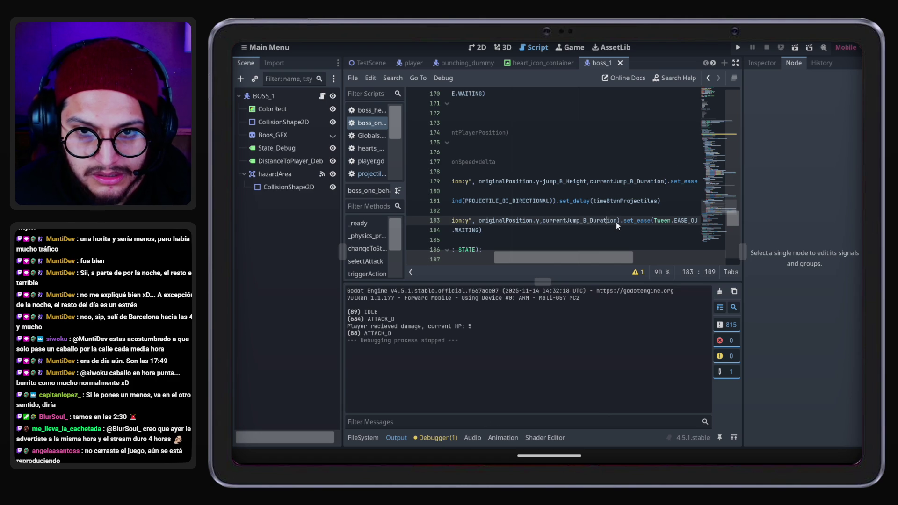
pyautogui.write('/5')
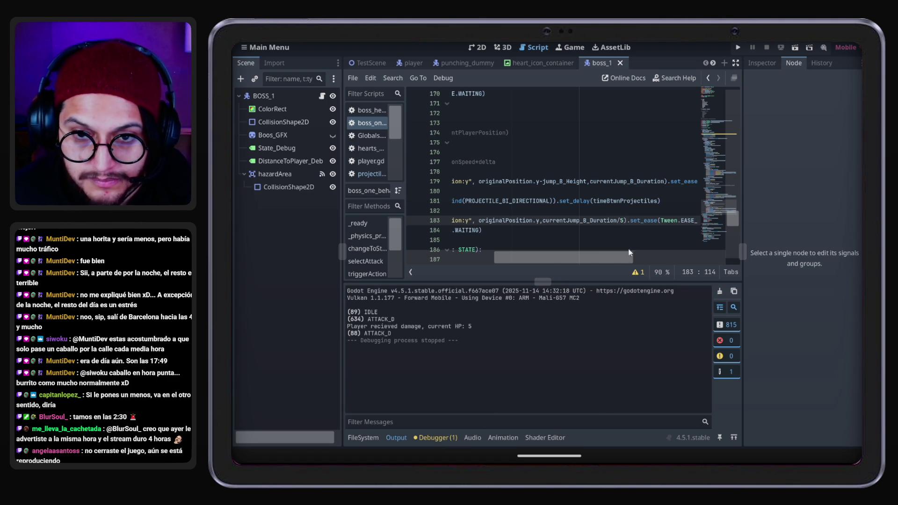
# Change the fall tween's easing from EASE_OUT to EASE_IN
pyautogui.moveTo(636, 257); pyautogui.dragTo(653, 257)
pyautogui.hscroll(-5, 621, 218)
pyautogui.click(622, 218)
pyautogui.moveTo(593, 257)
pyautogui.mouseDown()
pyautogui.moveTo(657, 263)
pyautogui.moveTo(560, 260)
pyautogui.moveTo(670, 259)
pyautogui.mouseUp()
pyautogui.click(613, 213)
pyautogui.click(568, 220)
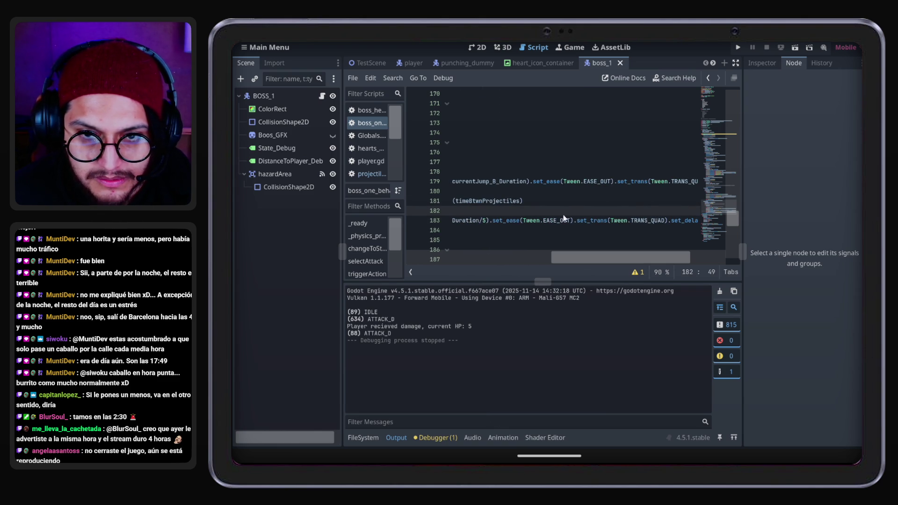
pyautogui.click(571, 221)
pyautogui.press('BackSpace')
pyautogui.press('BackSpace')
pyautogui.press('BackSpace')
pyautogui.write('in')
pyautogui.press('Return')
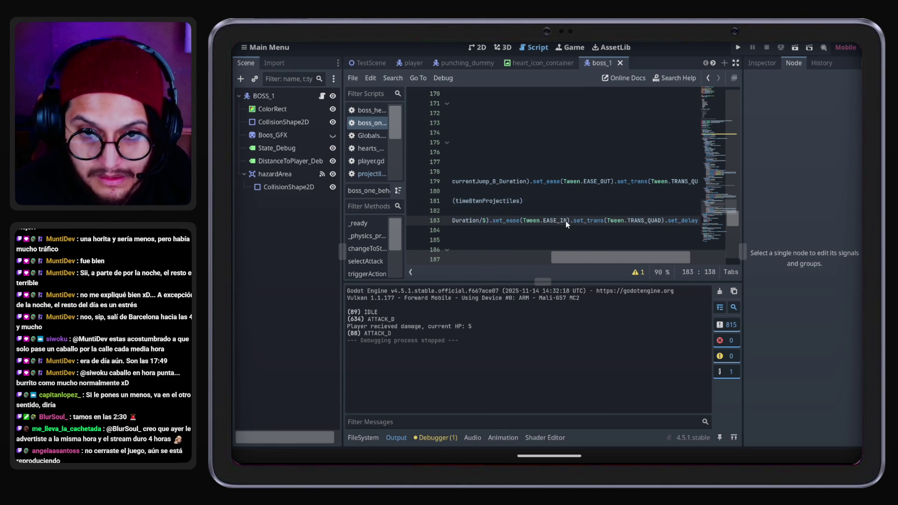
# Remove the fall tween's set_delay(groundWait) call and save the script
pyautogui.moveTo(608, 258); pyautogui.dragTo(642, 257)
pyautogui.moveTo(658, 220); pyautogui.dragTo(584, 221)
pyautogui.press('BackSpace')
pyautogui.moveTo(622, 260); pyautogui.dragTo(439, 275)
pyautogui.hotkey('ctrl', 's')
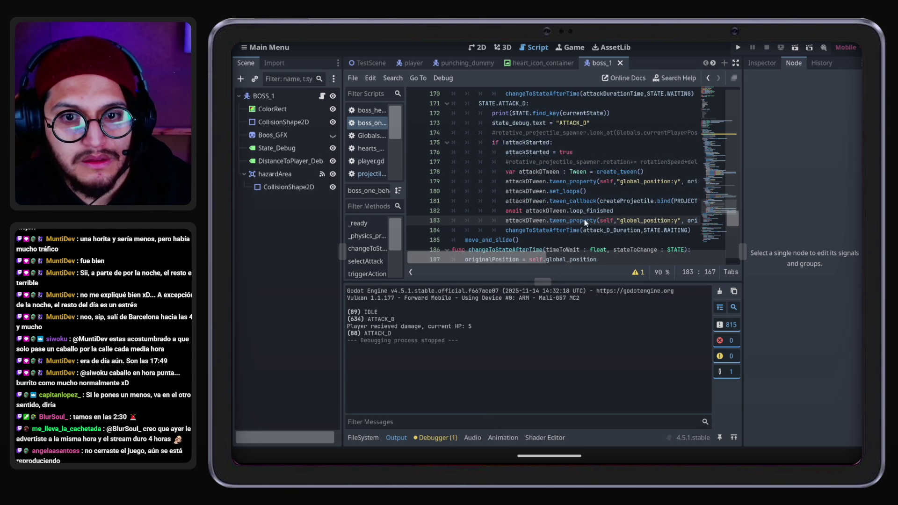
# Add 'await attackDTween.finished' after the fall tween line
pyautogui.click(566, 214)
pyautogui.click(510, 229)
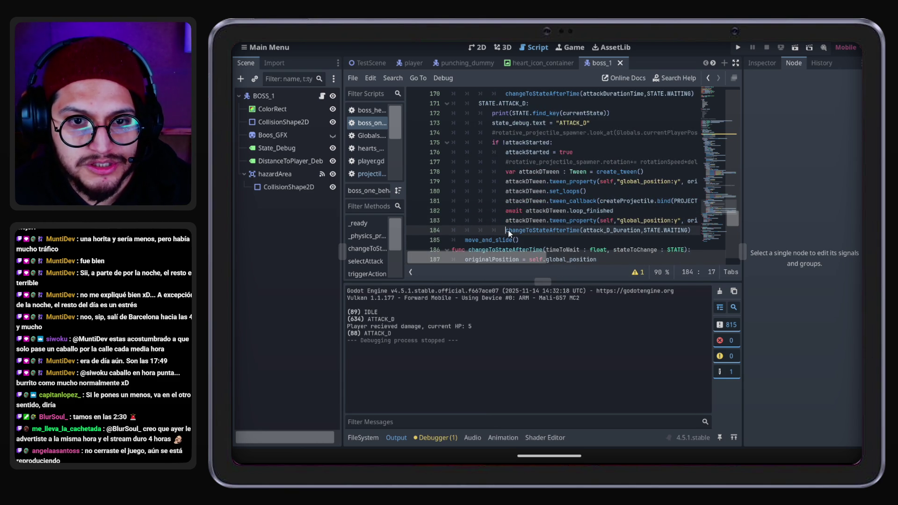
pyautogui.press('Return')
pyautogui.press('Up')
pyautogui.write('await ')
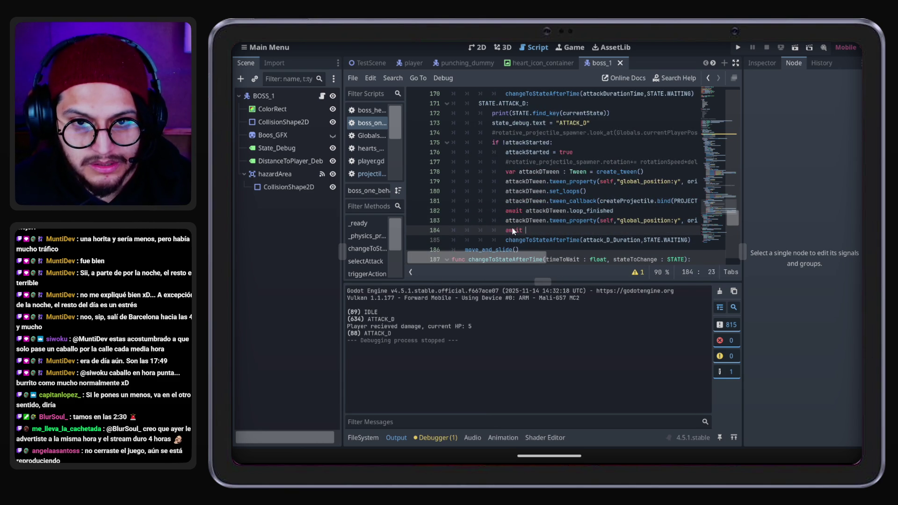
pyautogui.write('attackD')
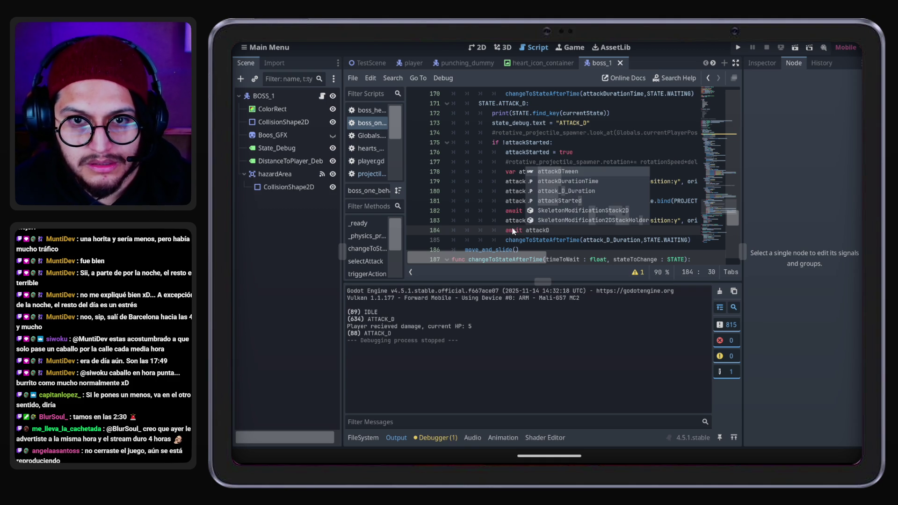
pyautogui.press('Return')
pyautogui.write('.fi')
pyautogui.press('Return')
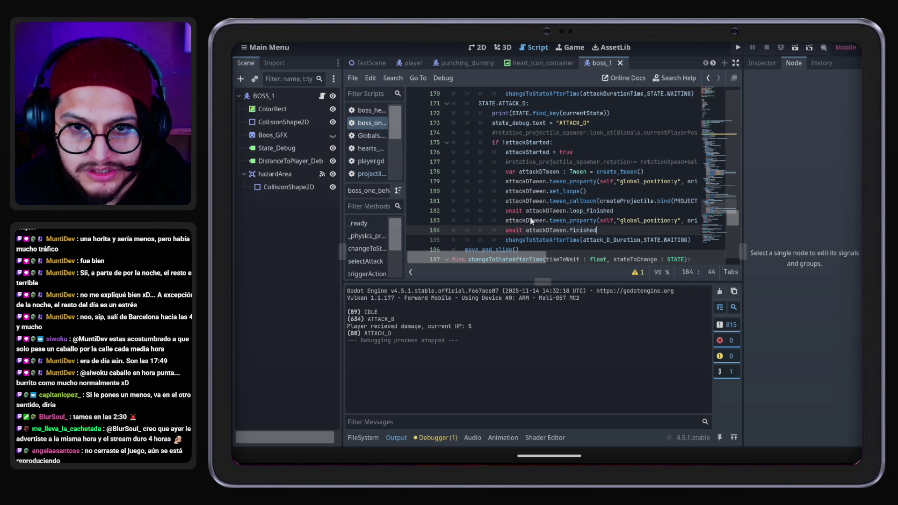
# Replace attack_D_Duration with .1 in the WAITING state change call
pyautogui.scroll(-1, 639, 227)
pyautogui.doubleClick(630, 211)
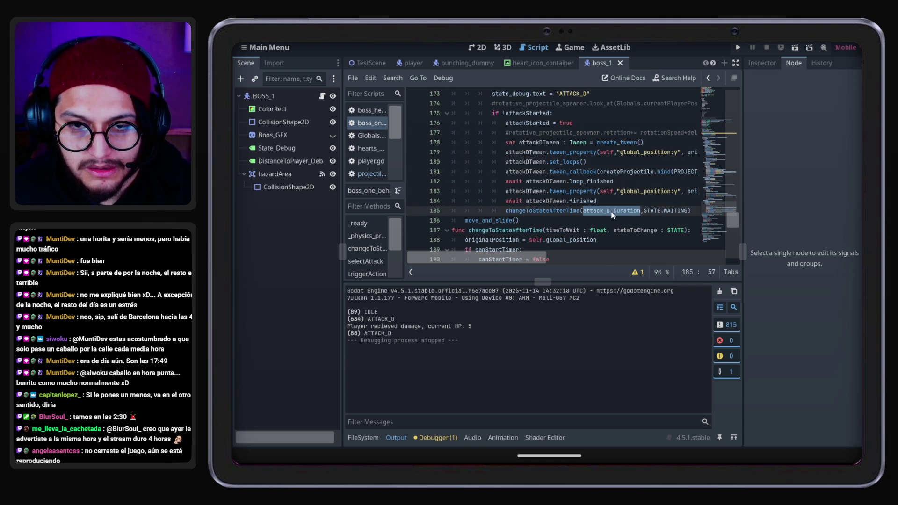
pyautogui.write('.1')
pyautogui.click(625, 211)
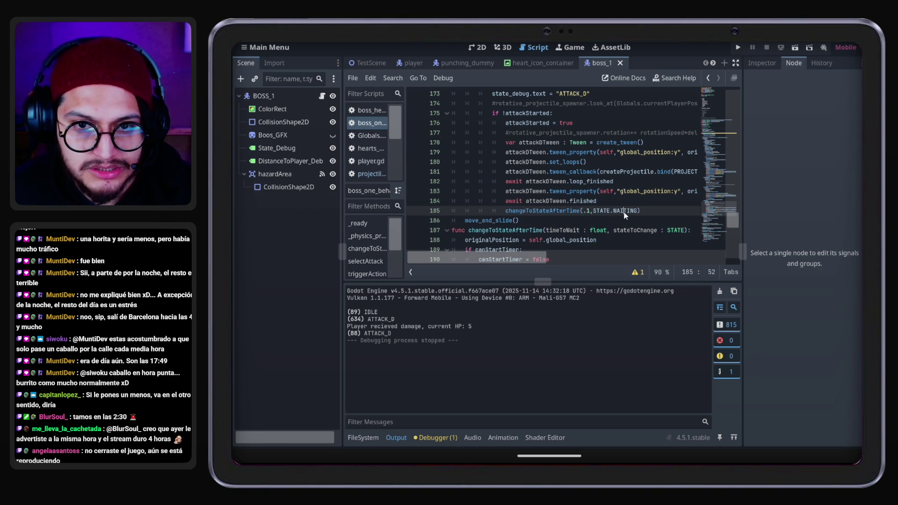
pyautogui.click(575, 198)
pyautogui.click(603, 162)
# Copy the attack_B_Loops export declaration from the Attack D export group
pyautogui.click(580, 152)
pyautogui.scroll(20, 580, 184)
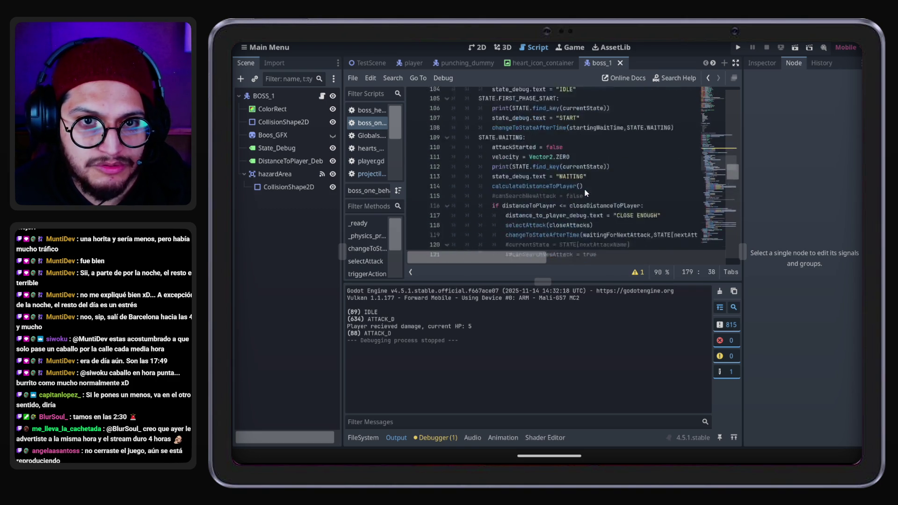
pyautogui.scroll(17, 585, 189)
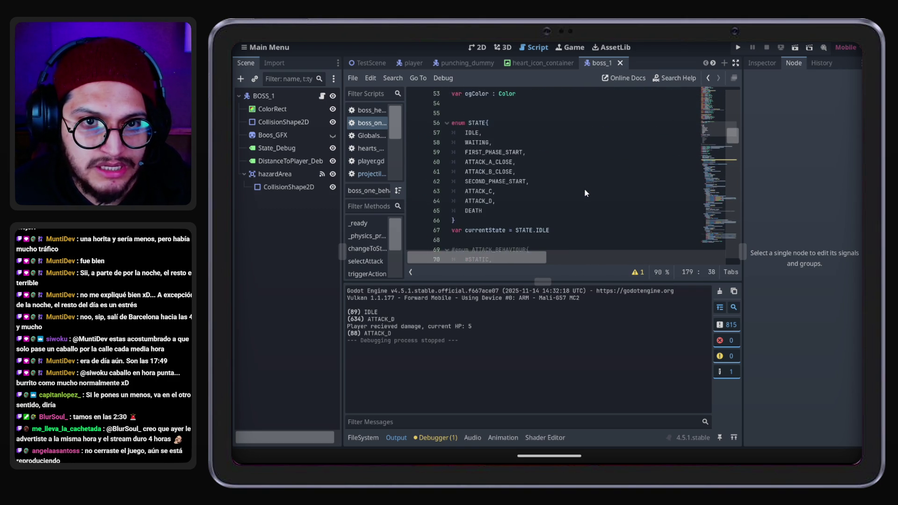
pyautogui.scroll(6, 585, 189)
pyautogui.click(519, 185)
pyautogui.scroll(-2, 537, 209)
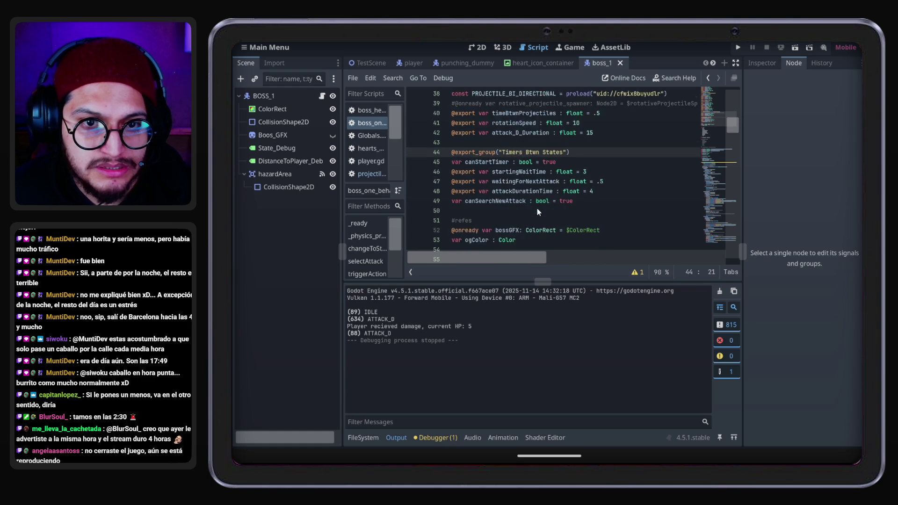
pyautogui.scroll(3, 534, 208)
pyautogui.click(555, 147)
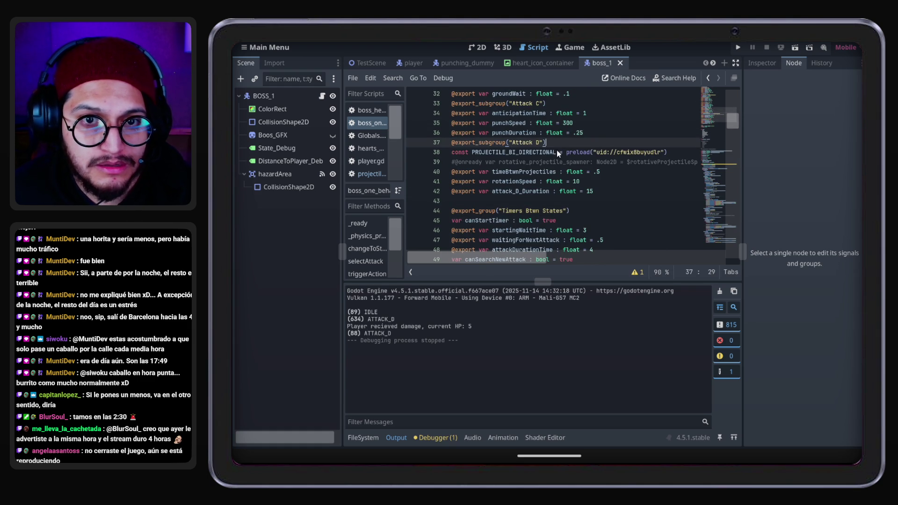
pyautogui.scroll(3, 592, 119)
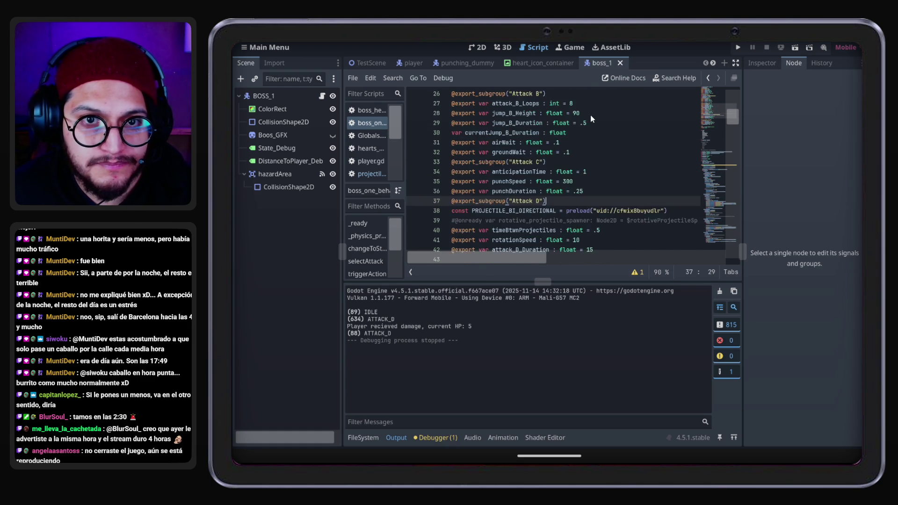
pyautogui.moveTo(573, 132); pyautogui.dragTo(453, 137)
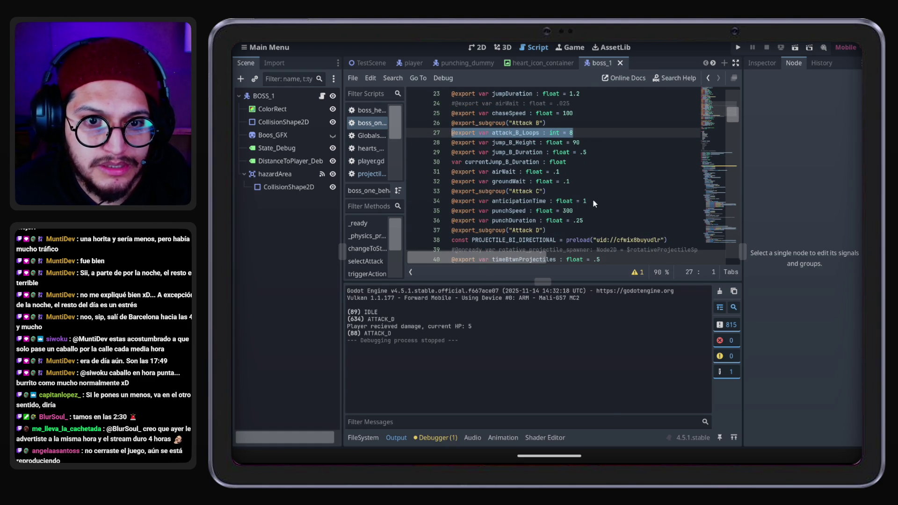
pyautogui.hotkey('ctrl', 'c')
pyautogui.scroll(-4, 594, 200)
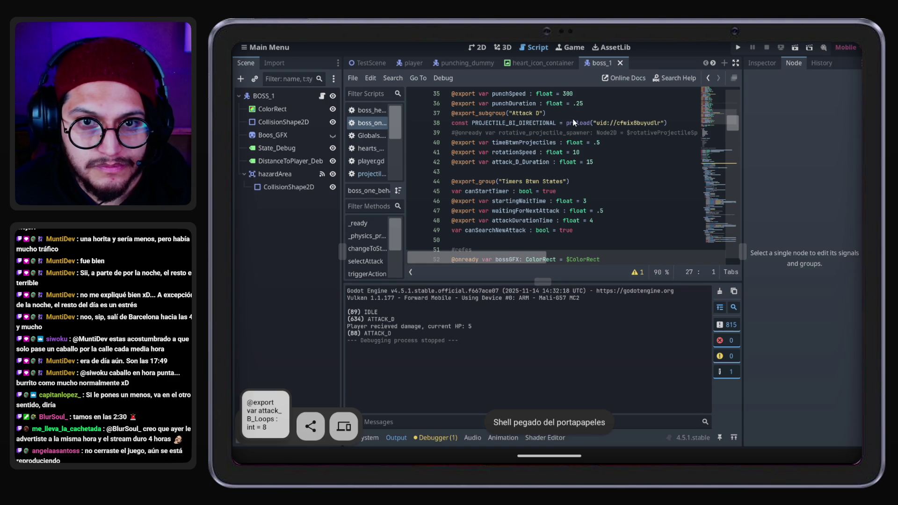
# Paste it as a new line 40 and change it to attack_C_Loops = 30
pyautogui.click(450, 145)
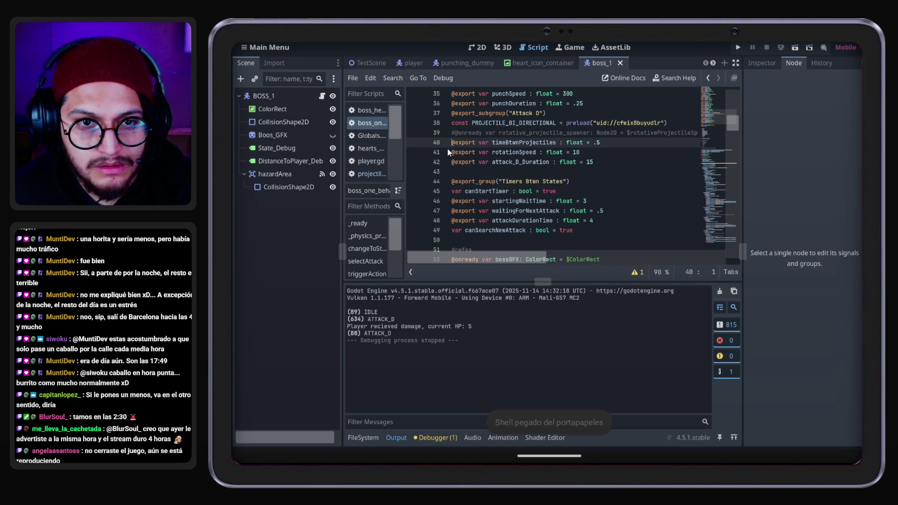
pyautogui.press('Return')
pyautogui.hotkey('ctrl', 'v')
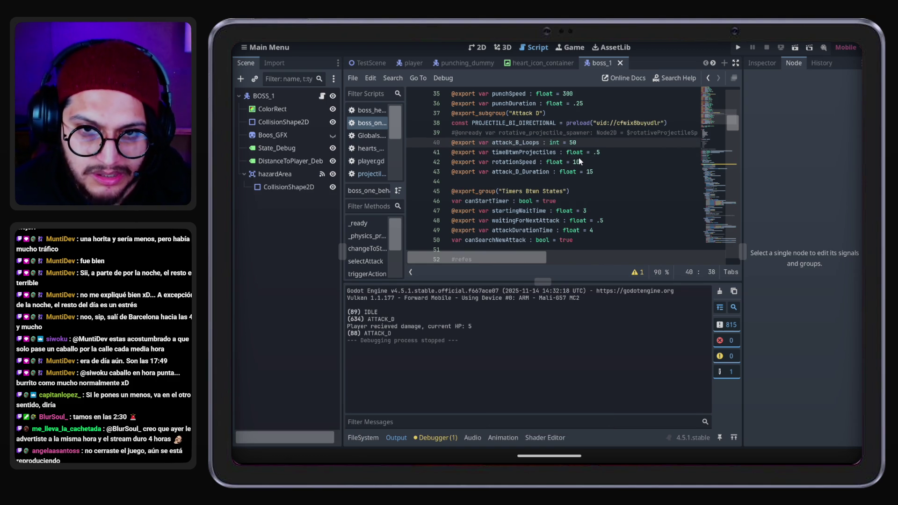
pyautogui.write('30')
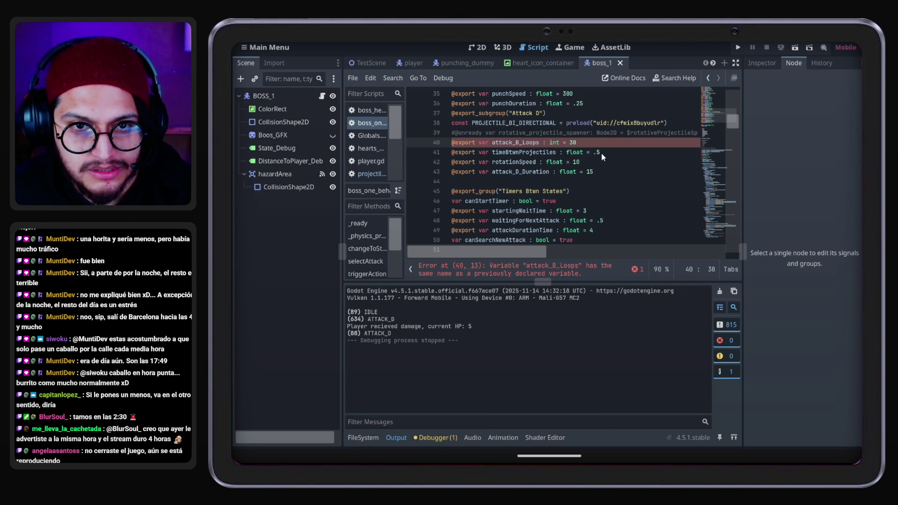
pyautogui.rightClick(515, 139)
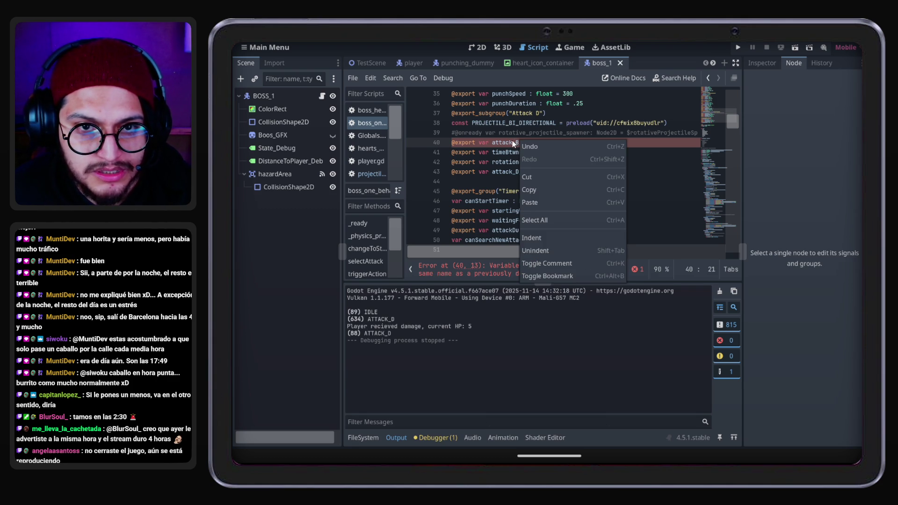
pyautogui.press('Escape')
pyautogui.write('C')
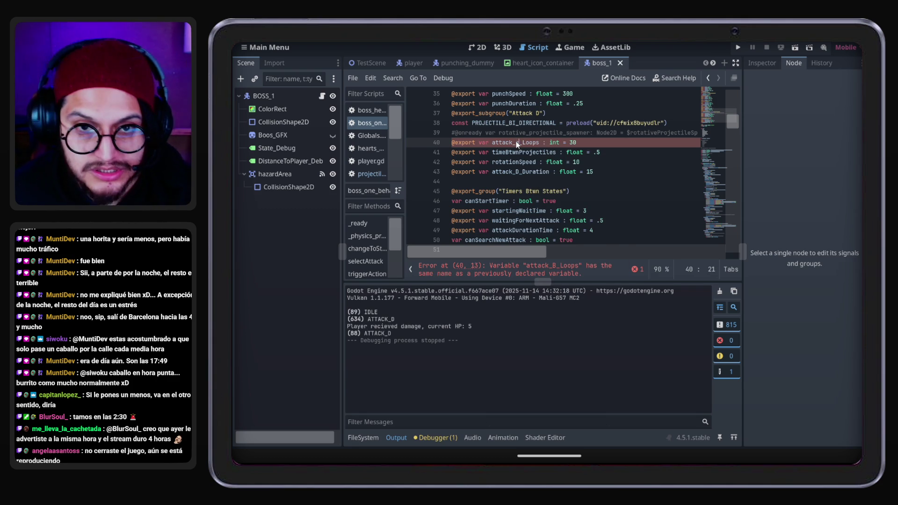
# Change timeBtwnProjectiles from .5 to .3 and save the script
pyautogui.click(601, 152)
pyautogui.press('BackSpace')
pyautogui.write('3')
pyautogui.hotkey('ctrl', 's')
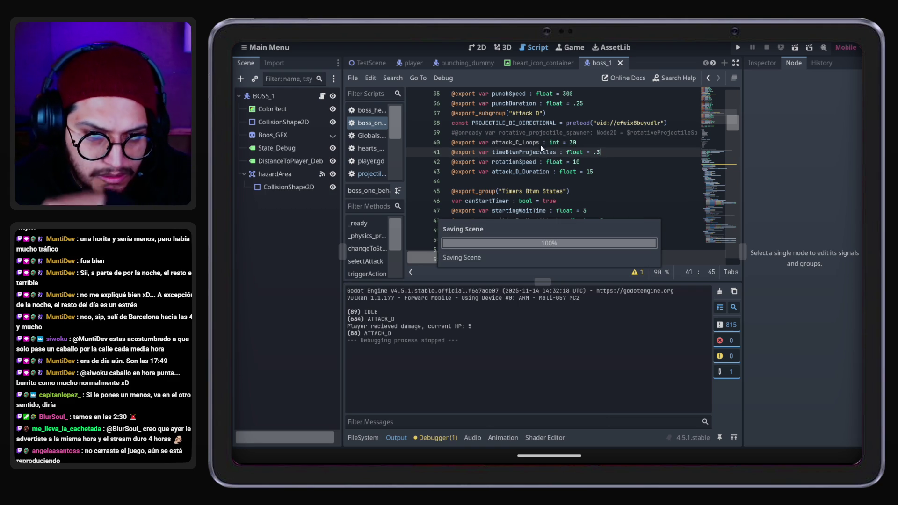
pyautogui.doubleClick(529, 142)
pyautogui.hotkey('ctrl', 'c')
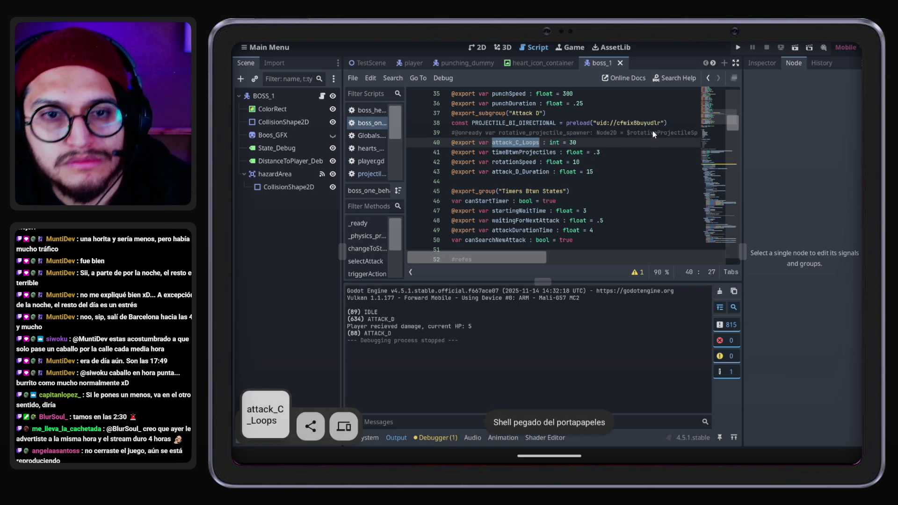
pyautogui.hotkey('ctrl', 's')
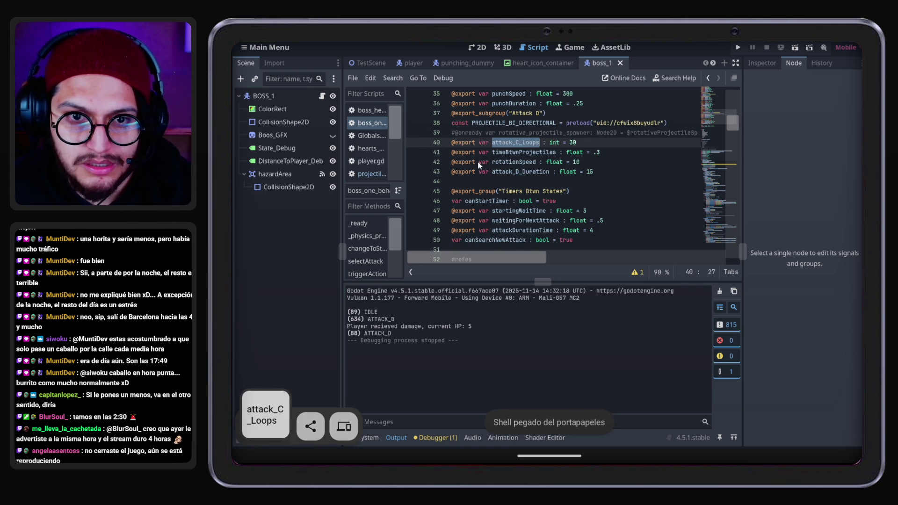
# Comment out attack_D_Duration on line 43, save, and scroll down to ATTACK_D
pyautogui.click(521, 173)
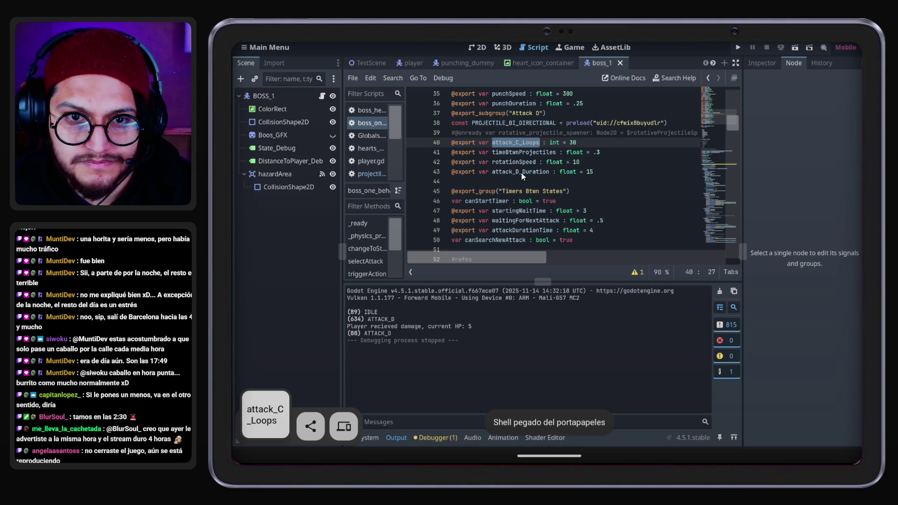
pyautogui.click(452, 173)
pyautogui.write('#')
pyautogui.hotkey('ctrl', 's')
pyautogui.doubleClick(521, 144)
pyautogui.hotkey('ctrl', 'c')
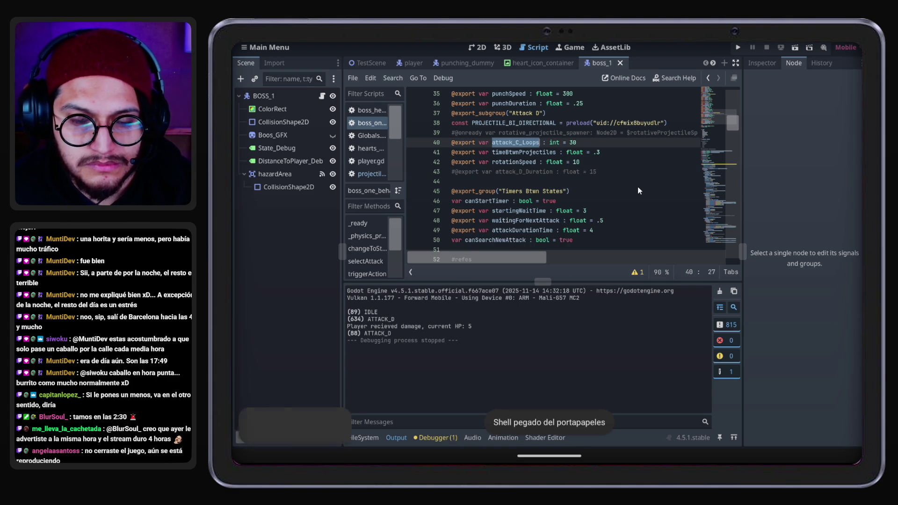
pyautogui.scroll(-10, 638, 186)
pyautogui.scroll(12, 639, 186)
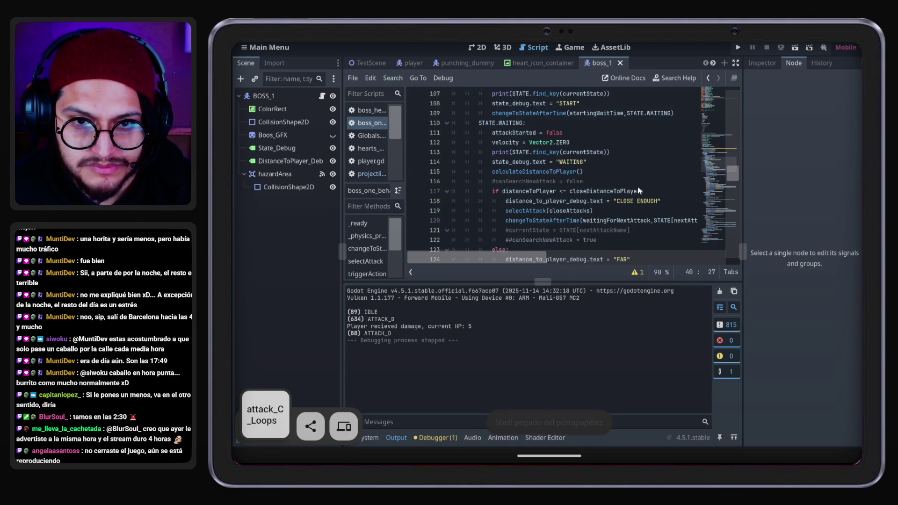
pyautogui.scroll(3, 619, 186)
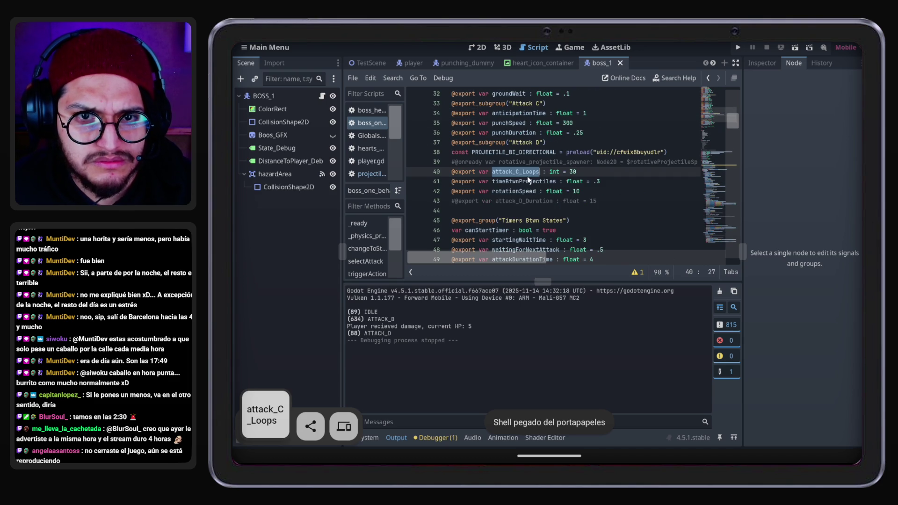
pyautogui.click(452, 194)
pyautogui.scroll(-15, 630, 205)
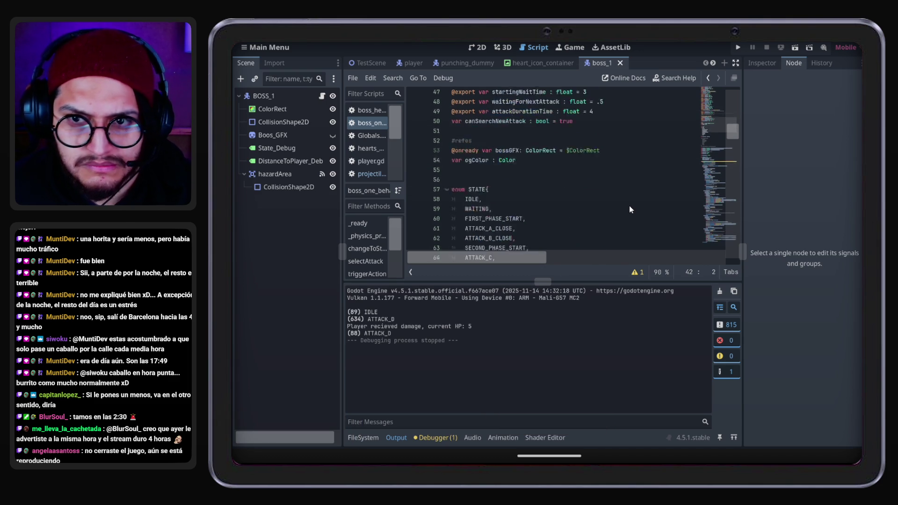
pyautogui.scroll(-20, 629, 215)
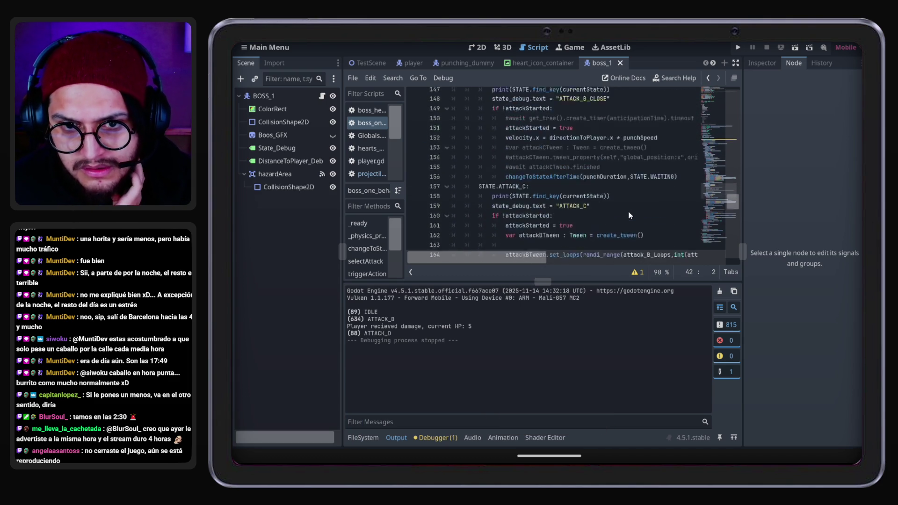
pyautogui.scroll(-5, 629, 215)
pyautogui.scroll(-1, 630, 214)
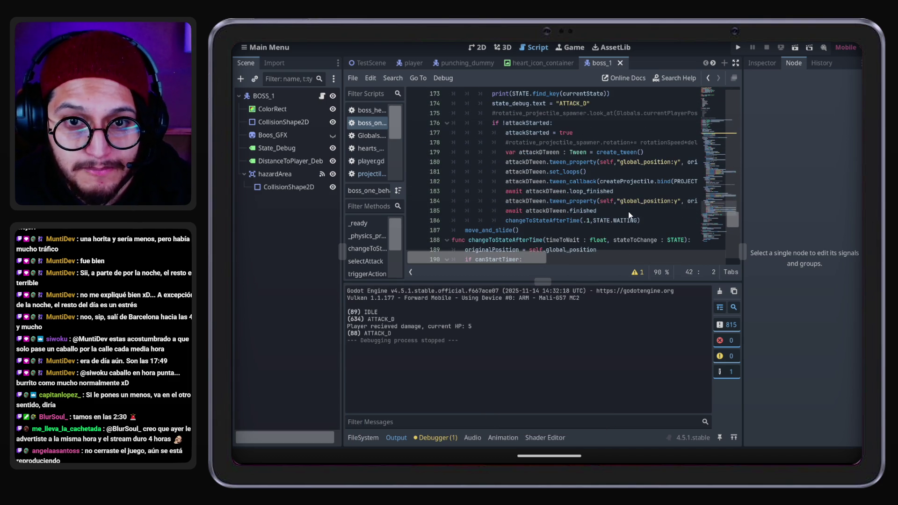
# Pass attack_C_Loops to set_loops() on line 181, run the game until the set_ease error, then stop it
pyautogui.click(582, 173)
pyautogui.write('attack_C_Loops')
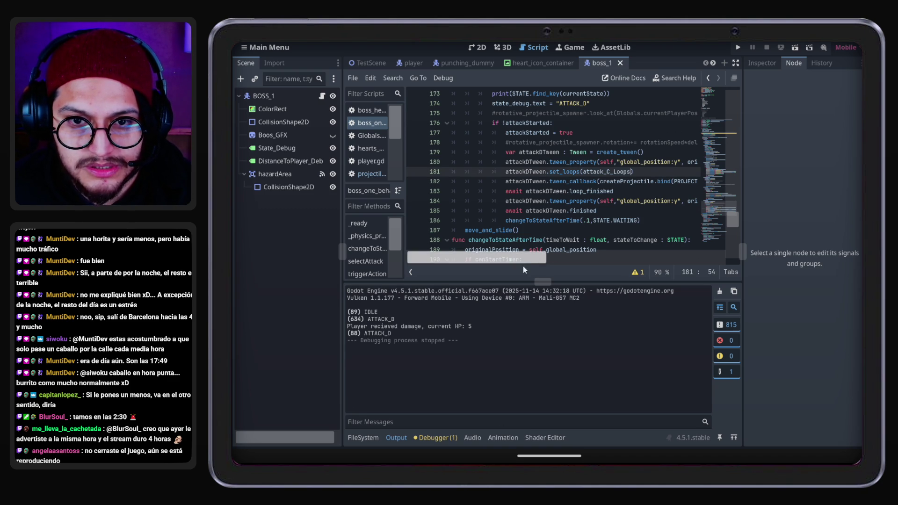
pyautogui.moveTo(528, 258)
pyautogui.mouseDown()
pyautogui.moveTo(711, 256)
pyautogui.moveTo(505, 256)
pyautogui.mouseUp()
pyautogui.press('F5')
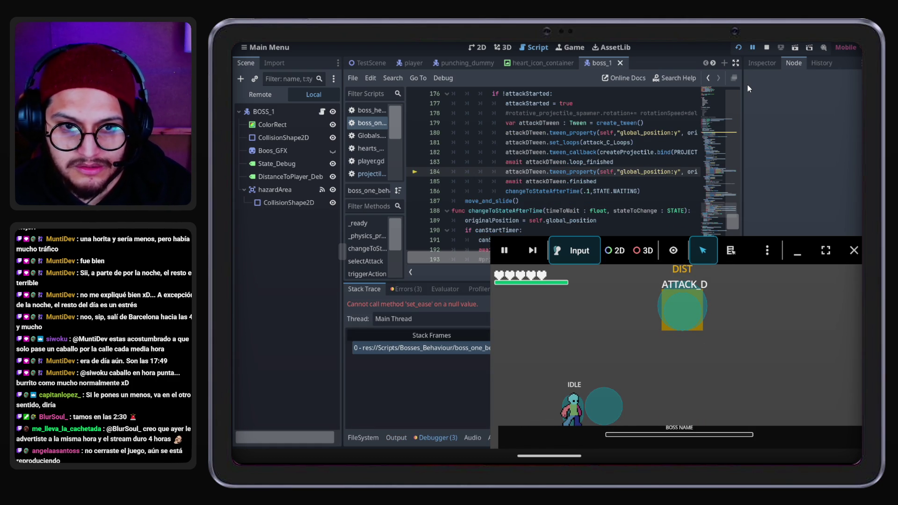
pyautogui.click(854, 251)
pyautogui.moveTo(496, 264)
pyautogui.mouseDown()
pyautogui.moveTo(508, 265)
pyautogui.moveTo(490, 268)
pyautogui.moveTo(508, 267)
pyautogui.mouseUp()
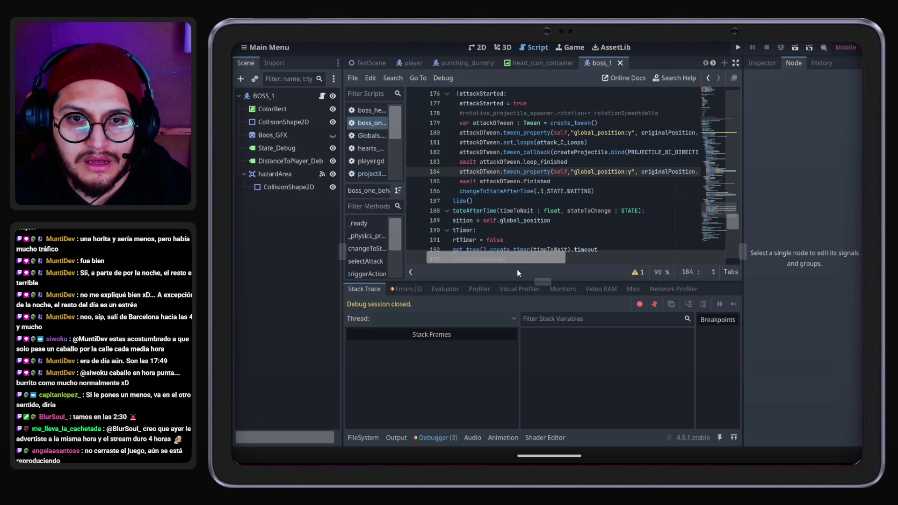
# Cut the fall tween_property line and paste it back to reposition it
pyautogui.click(459, 163)
pyautogui.write('#')
pyautogui.moveTo(460, 172); pyautogui.dragTo(735, 178)
pyautogui.hotkey('ctrl', 'x')
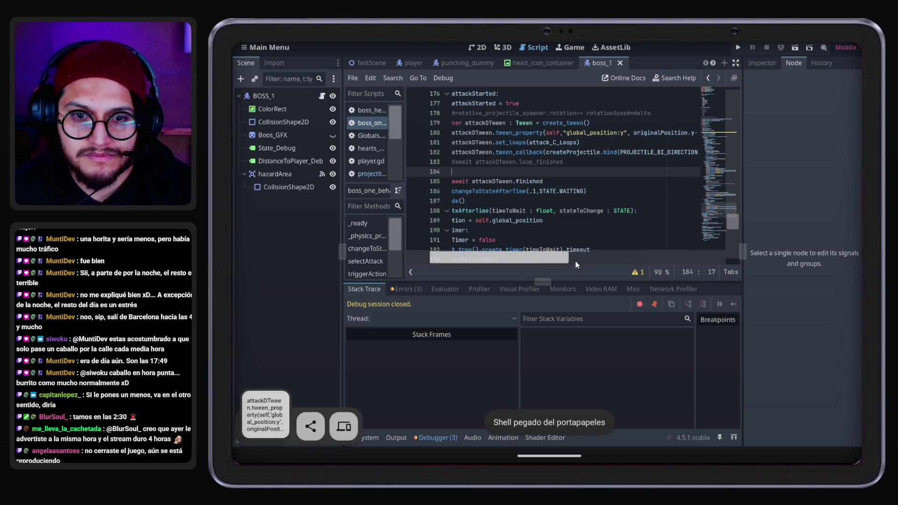
pyautogui.press('BackSpace')
pyautogui.press('BackSpace')
pyautogui.press('BackSpace')
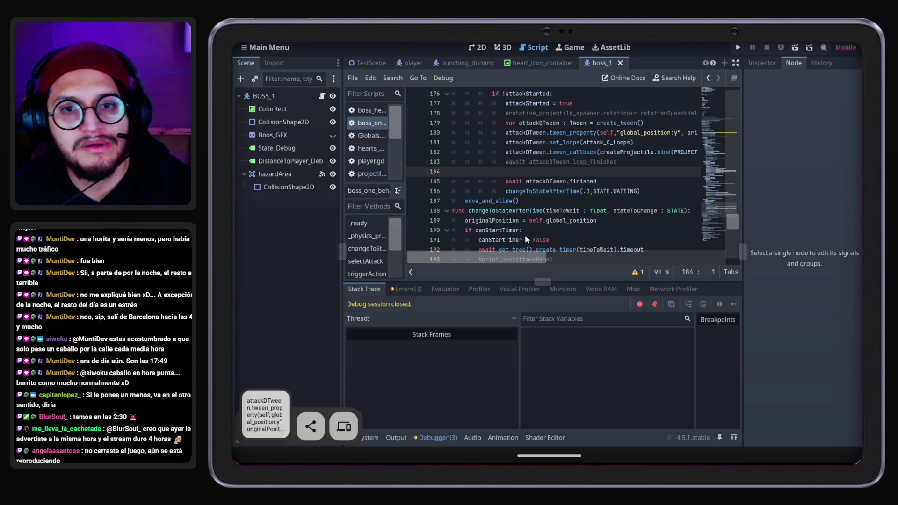
pyautogui.hotkey('ctrl', 'v')
pyautogui.moveTo(635, 254); pyautogui.dragTo(503, 273)
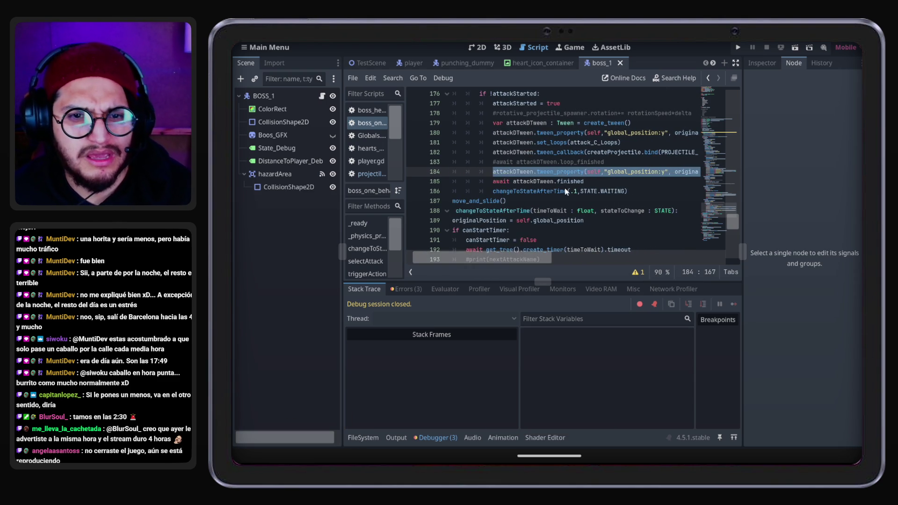
# Uncomment 'await attackDTween.loop_finished' and add 'var fallTween : Tween = create_tween()' below it
pyautogui.click(511, 164)
pyautogui.press('Home')
pyautogui.press('Delete')
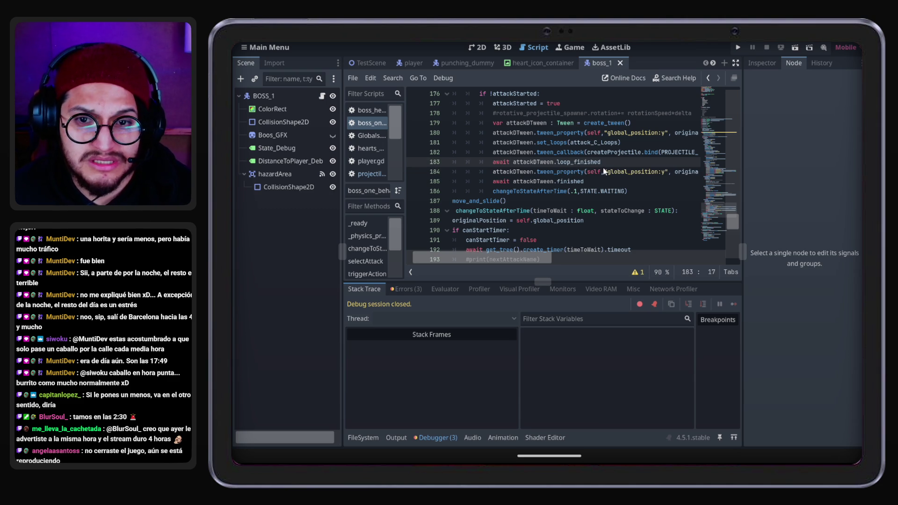
pyautogui.press('Return')
pyautogui.write('var fallTween')
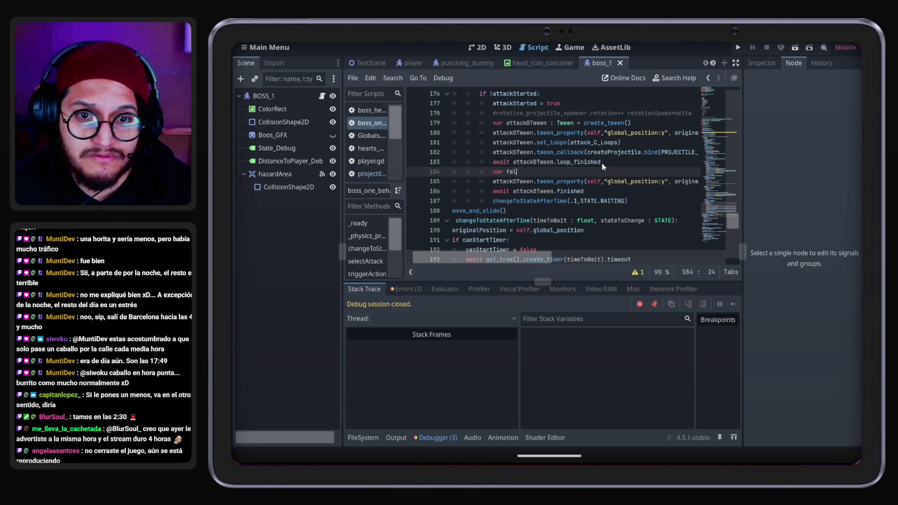
pyautogui.write(' : Tween = create')
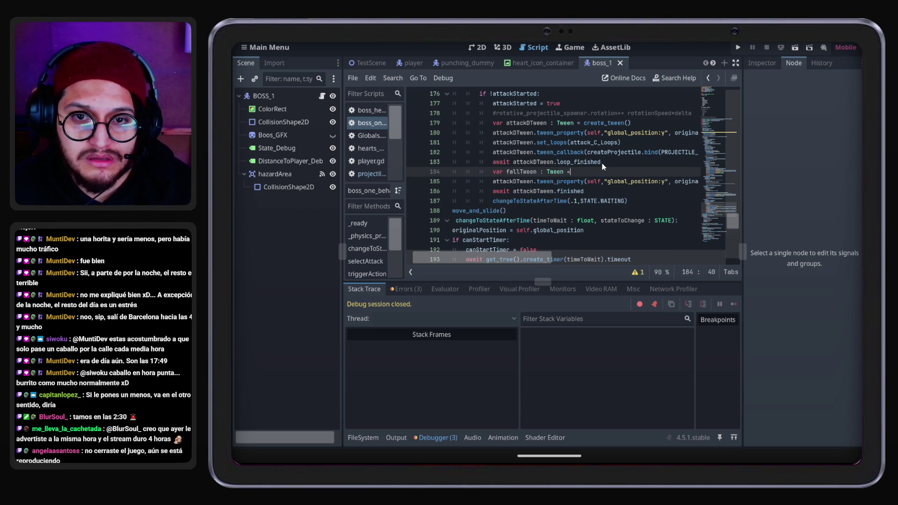
pyautogui.press('Down')
pyautogui.press('Down')
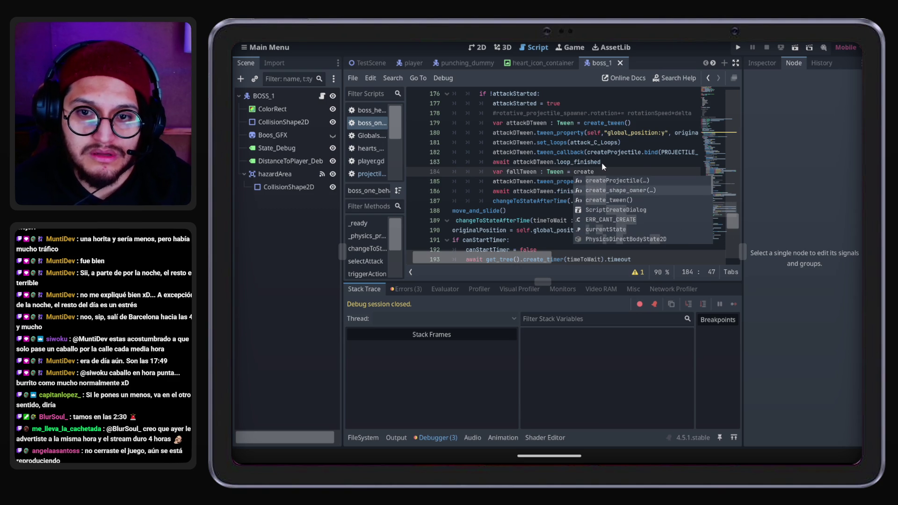
pyautogui.press('Return')
# Replace attackDTween with fallTween on lines 185 and 186
pyautogui.doubleClick(517, 174)
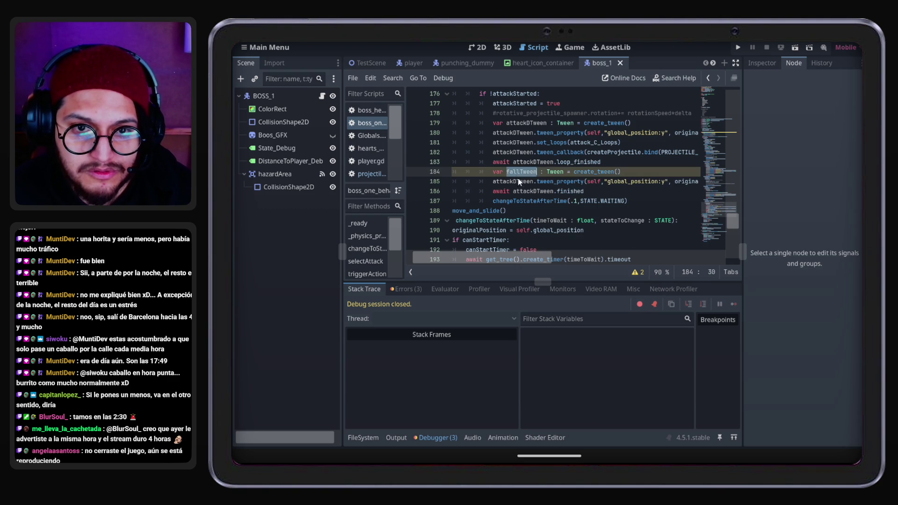
pyautogui.hotkey('ctrl', 'c')
pyautogui.doubleClick(520, 181)
pyautogui.hotkey('ctrl', 'v')
pyautogui.doubleClick(529, 191)
pyautogui.hotkey('ctrl', 'v')
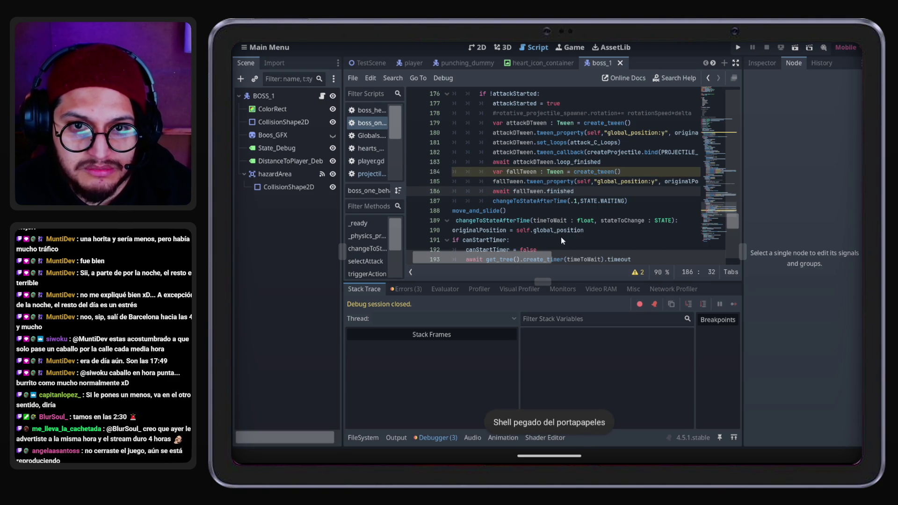
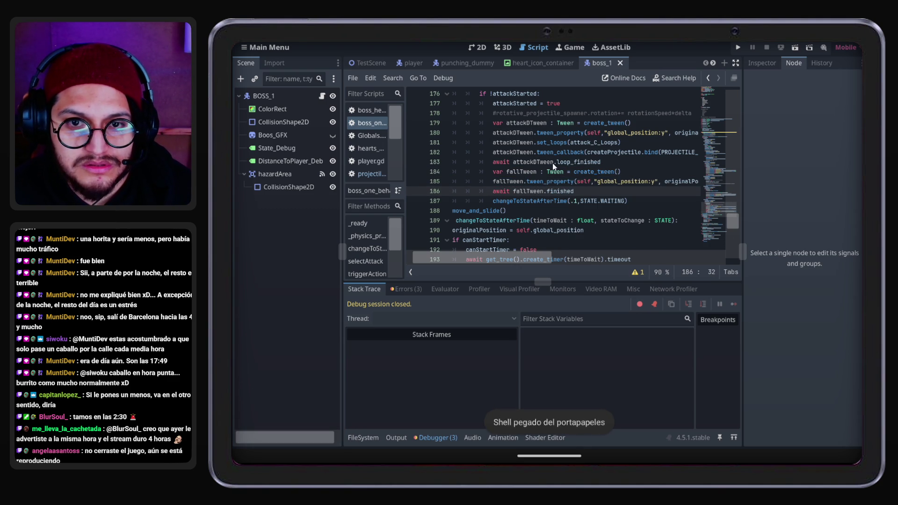
# Playtest the boss fight through ATTACK_D and ATTACK_C until player HP drops to 4, then stop
pyautogui.tripleClick(582, 154)
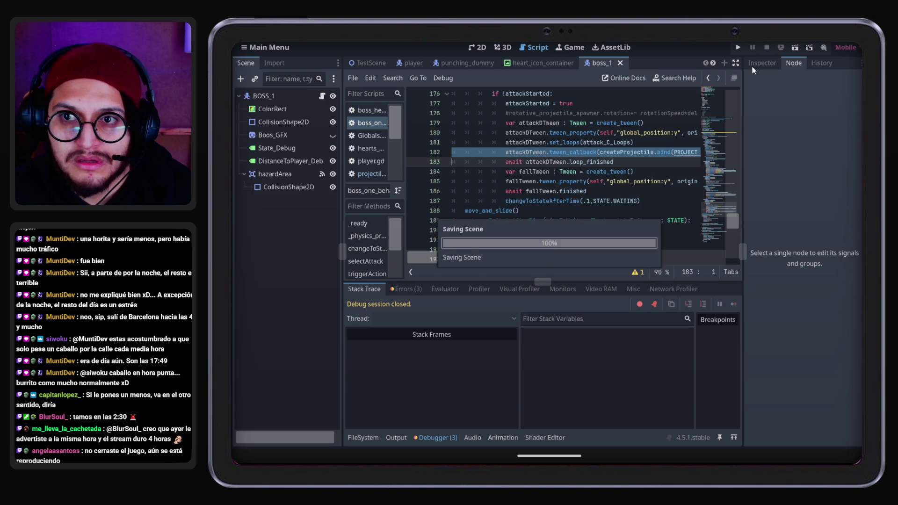
pyautogui.click(739, 48)
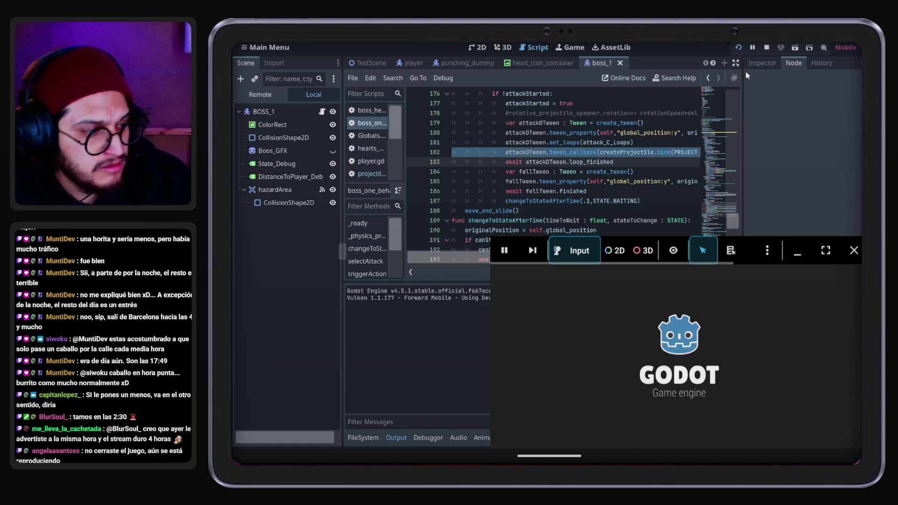
pyautogui.press('Right')
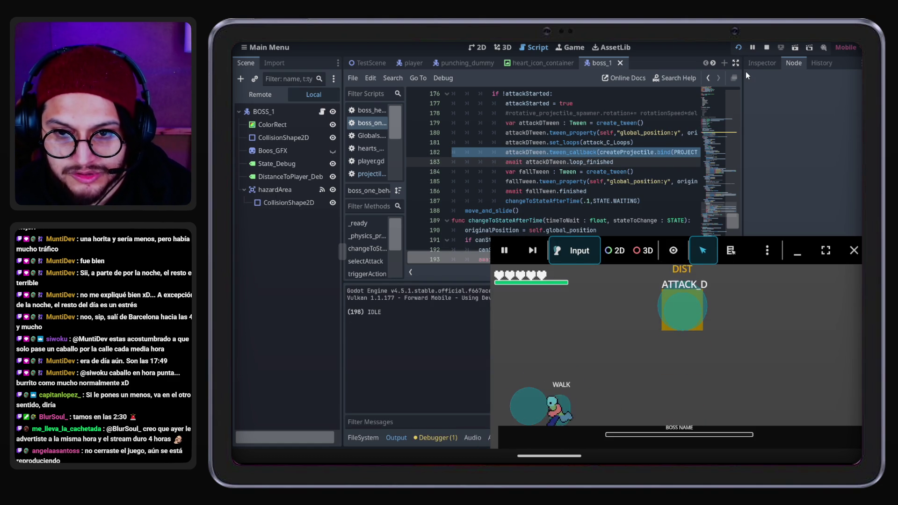
pyautogui.press('Right')
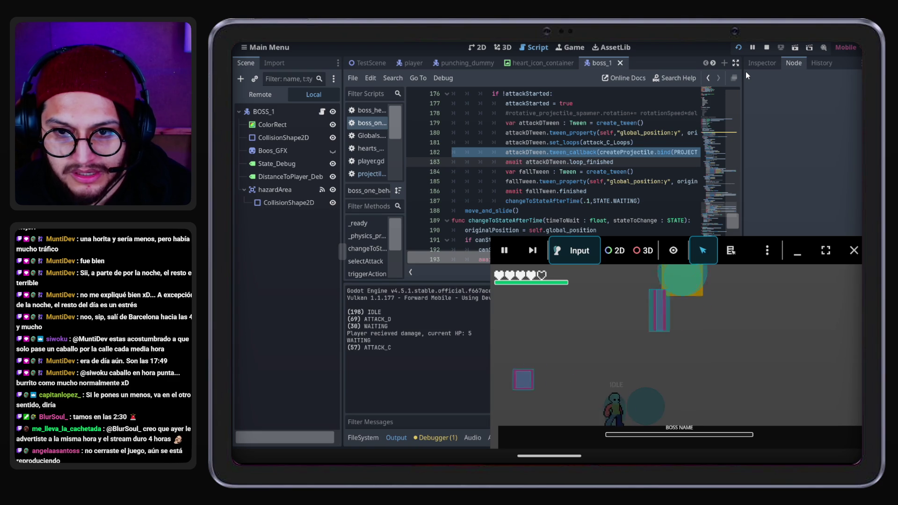
pyautogui.press('Right')
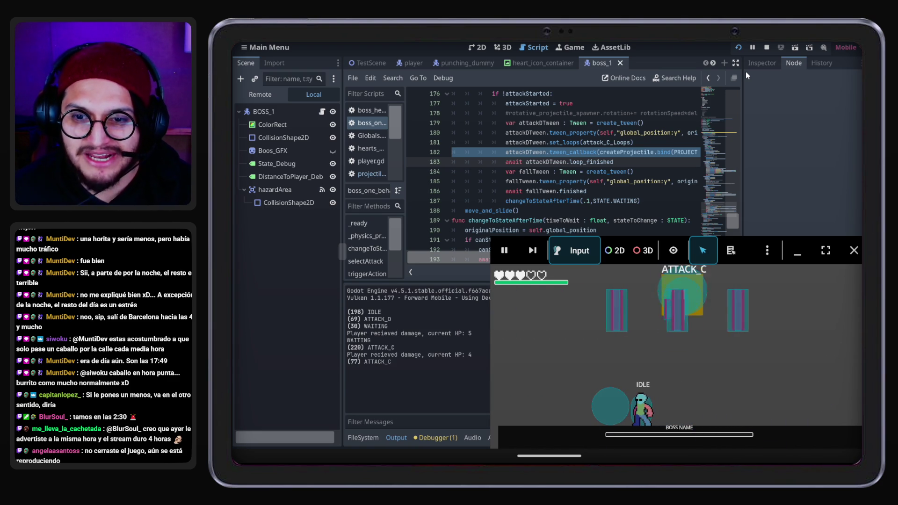
pyautogui.click(854, 250)
pyautogui.click(596, 152)
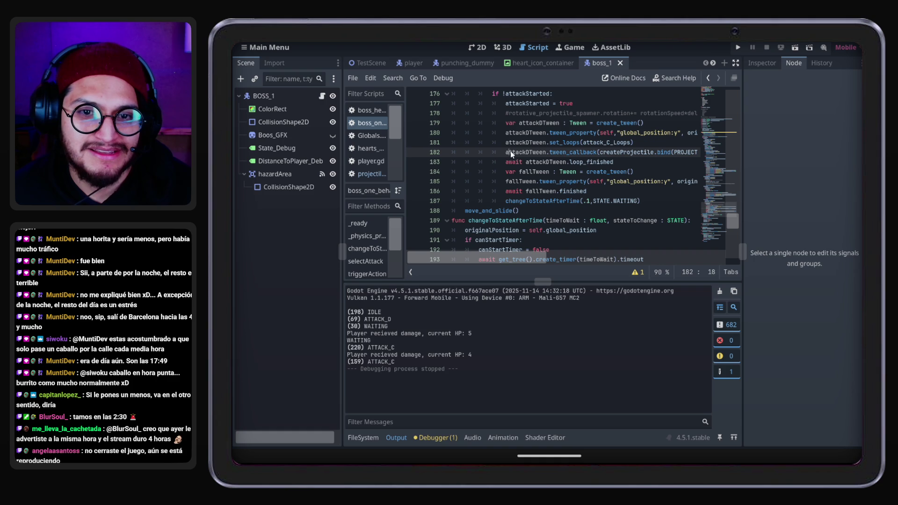
# Inspect attack_C_Loops on line 181 and scroll up to its declaration on line 40
pyautogui.click(589, 142)
pyautogui.click(616, 144)
pyautogui.scroll(2, 599, 161)
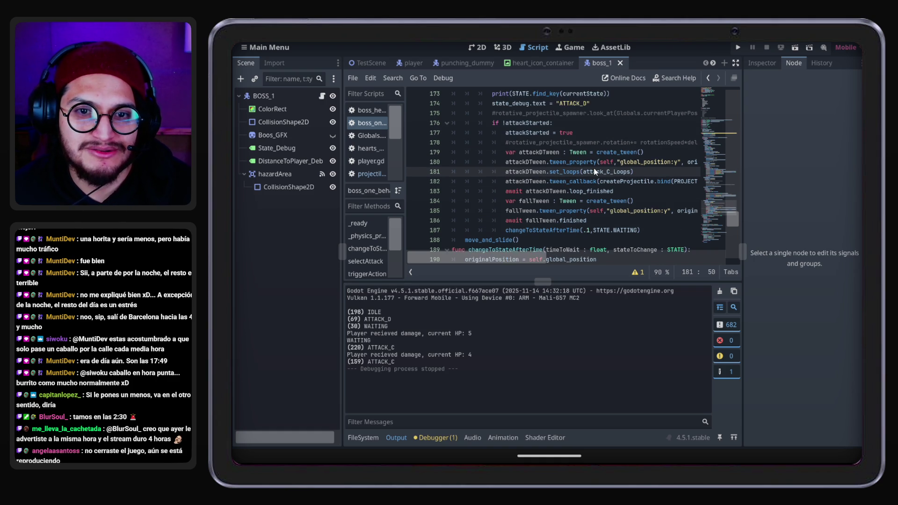
pyautogui.scroll(-2, 594, 168)
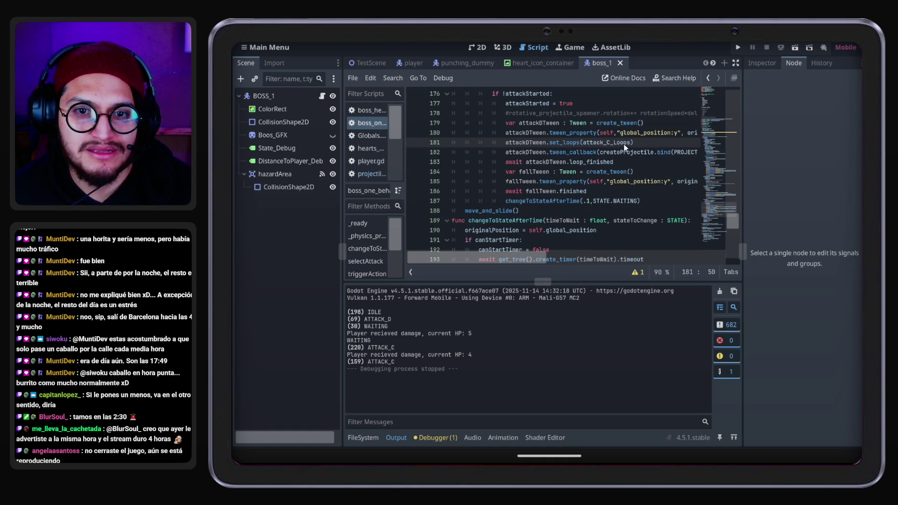
pyautogui.rightClick(608, 146)
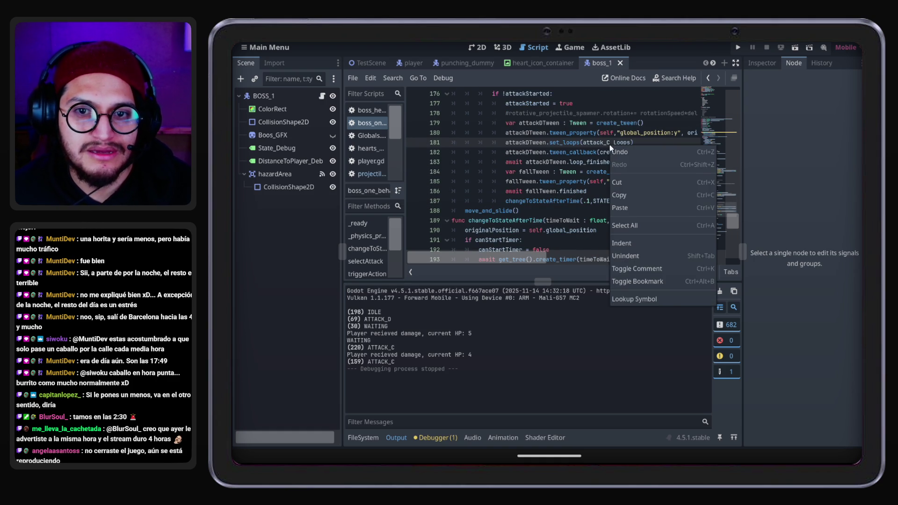
pyautogui.press('Escape')
pyautogui.scroll(7, 531, 193)
pyautogui.scroll(20, 531, 193)
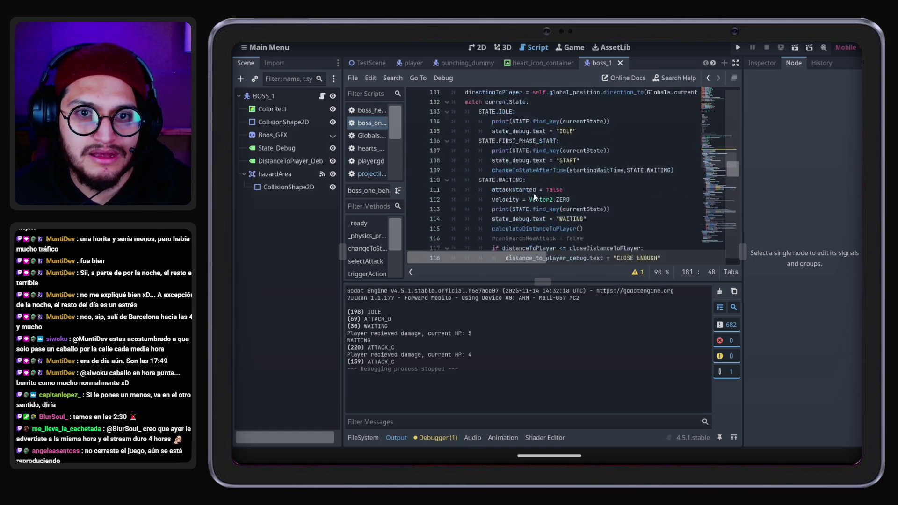
pyautogui.scroll(14, 533, 193)
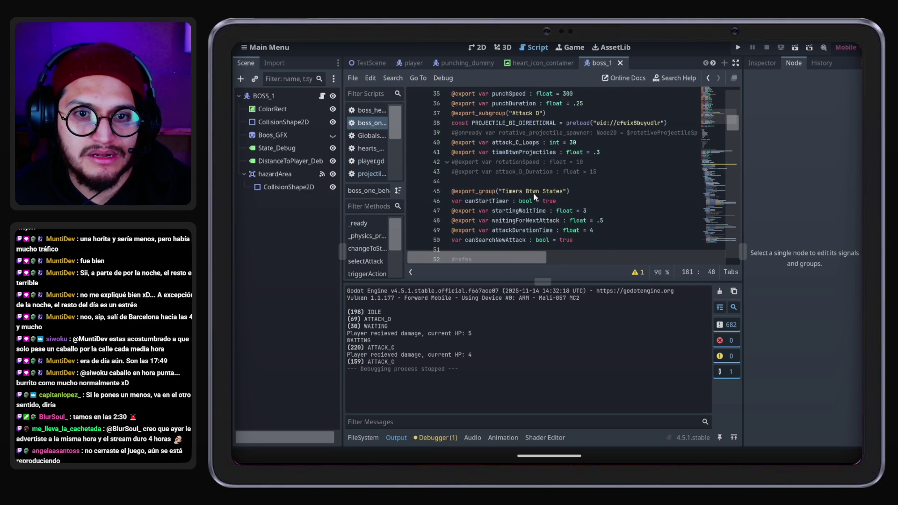
pyautogui.scroll(-6, 534, 195)
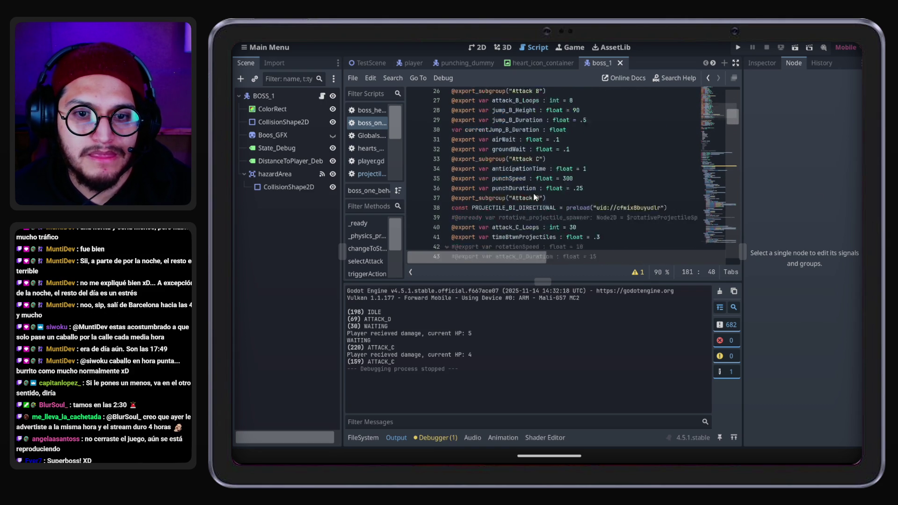
pyautogui.scroll(2, 534, 196)
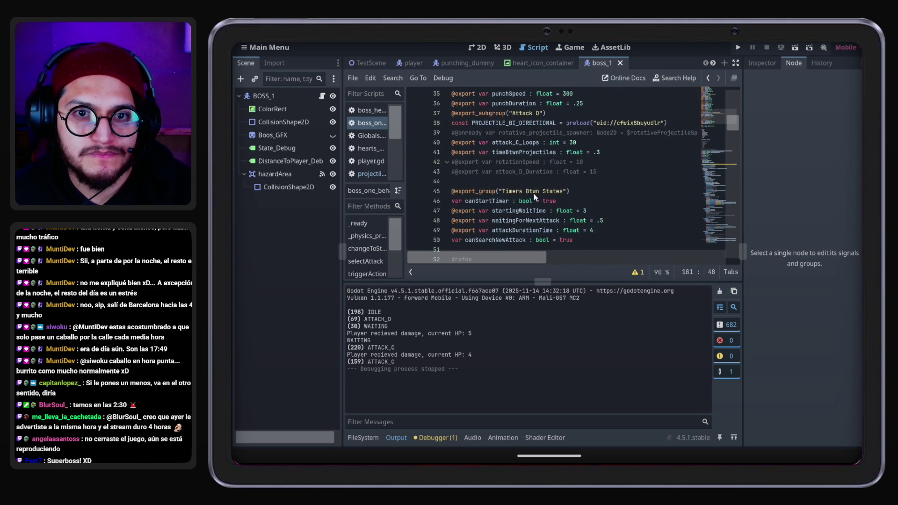
# Rename line 40's variable to attack_D_Loops and copy the new name
pyautogui.click(523, 171)
pyautogui.rightClick(523, 172)
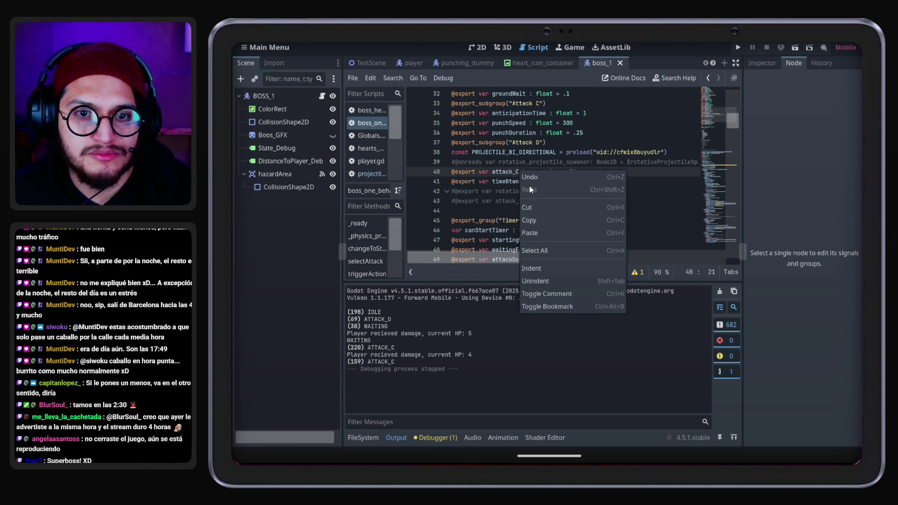
pyautogui.click(530, 186)
pyautogui.press('BackSpace')
pyautogui.write('D')
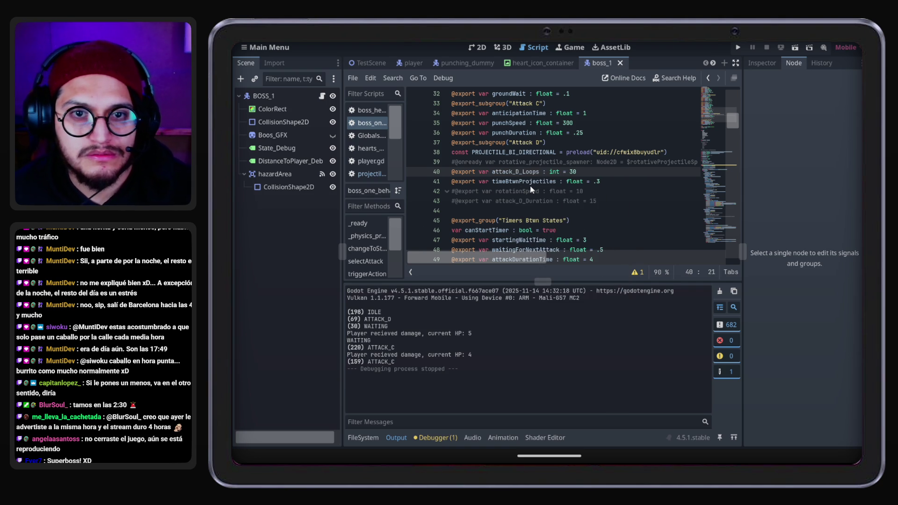
pyautogui.doubleClick(527, 172)
pyautogui.hotkey('ctrl', 'c')
# Paste attack_D_Loops over attack_C_Loops in line 181's set_loops call
pyautogui.scroll(-10, 716, 209)
pyautogui.scroll(-5, 716, 209)
pyautogui.click(718, 222)
pyautogui.doubleClick(594, 202)
pyautogui.hotkey('ctrl', 'v')
# Comment out the boss's fall tween lines 184–186 with Ctrl+K
pyautogui.scroll(-2, 644, 195)
pyautogui.press('Down')
pyautogui.press('Down')
pyautogui.press('Down')
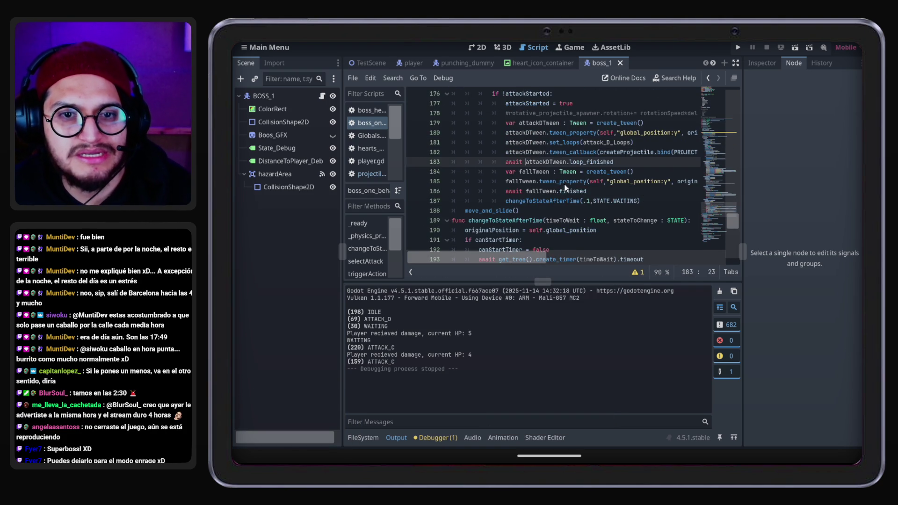
pyautogui.click(544, 172)
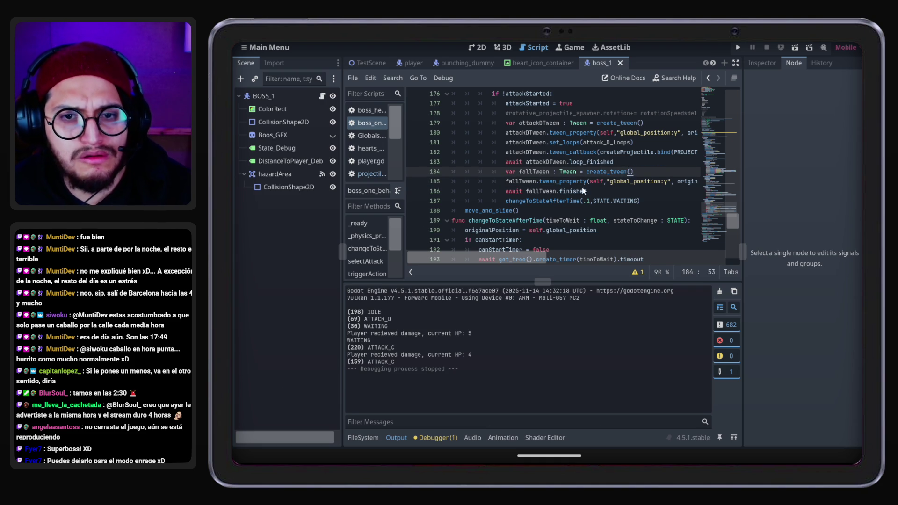
pyautogui.click(609, 181)
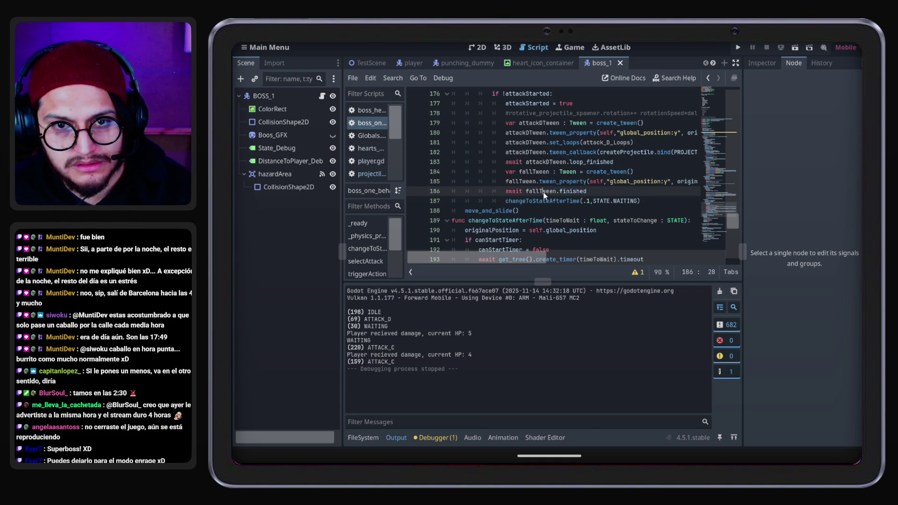
pyautogui.moveTo(590, 197); pyautogui.dragTo(442, 174)
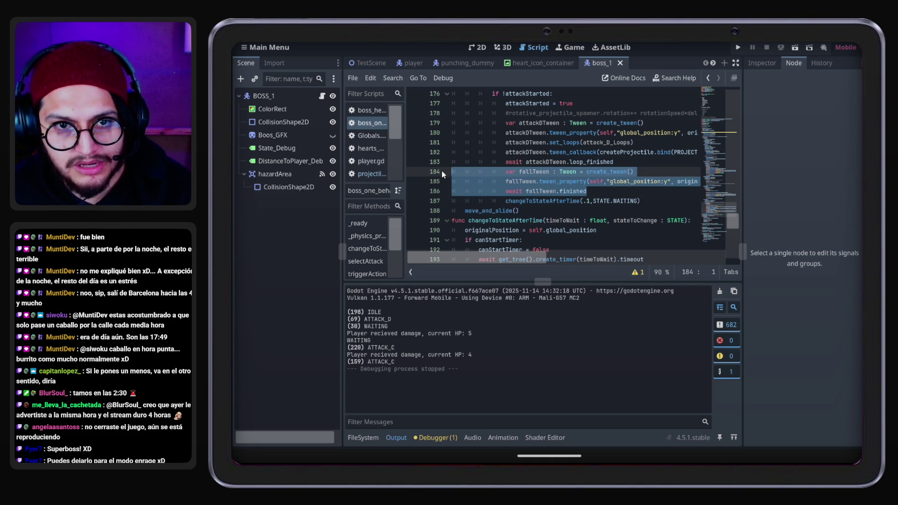
pyautogui.hotkey('ctrl', 'k')
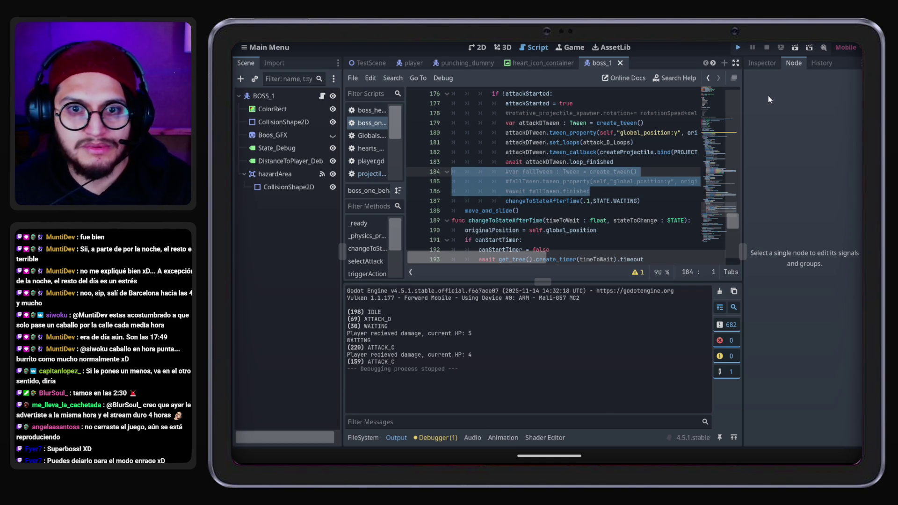
# Playtest with F5 through ATTACK_D and ATTACK_C, ending at player HP 5, then stop
pyautogui.press('F5')
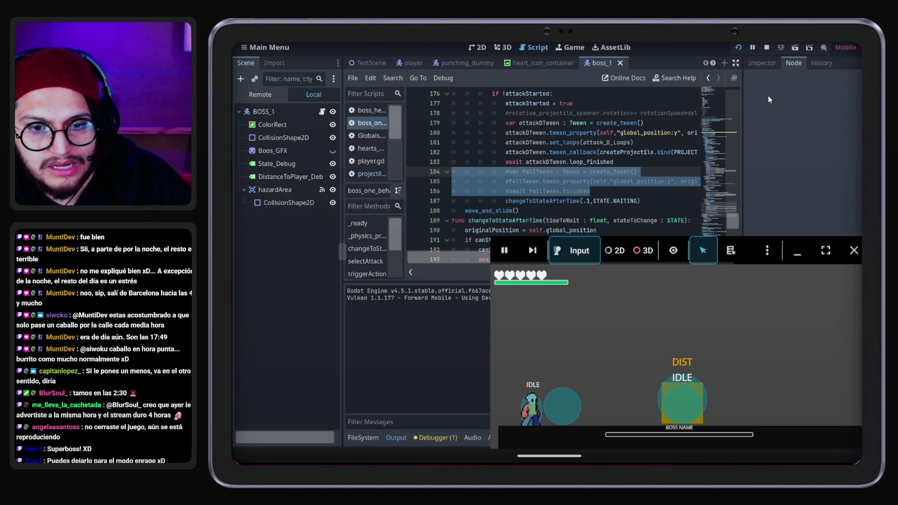
pyautogui.press('space')
pyautogui.press('Right')
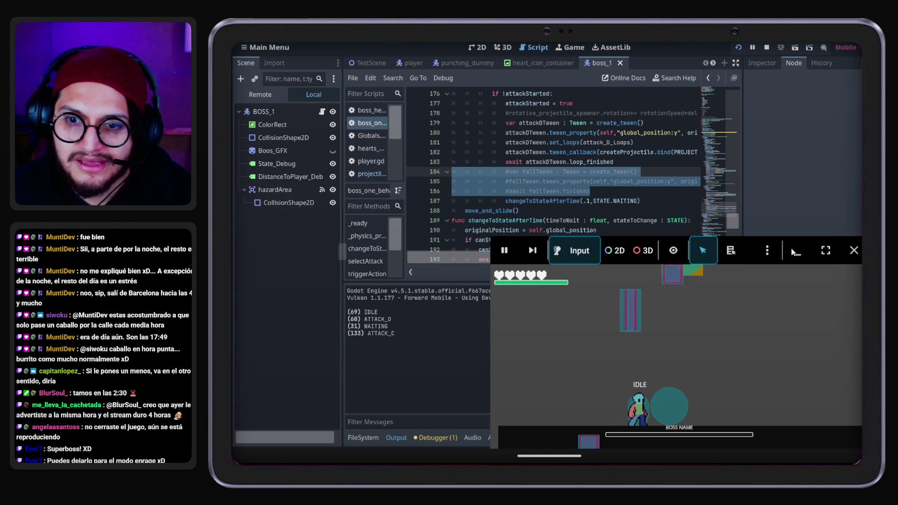
pyautogui.click(854, 250)
pyautogui.click(539, 154)
pyautogui.scroll(2, 566, 178)
# Try swapping line 183's loop_finished for get_loops_left(), then undo the edit
pyautogui.scroll(-2, 565, 178)
pyautogui.scroll(1, 596, 186)
pyautogui.doubleClick(590, 190)
pyautogui.write('loo')
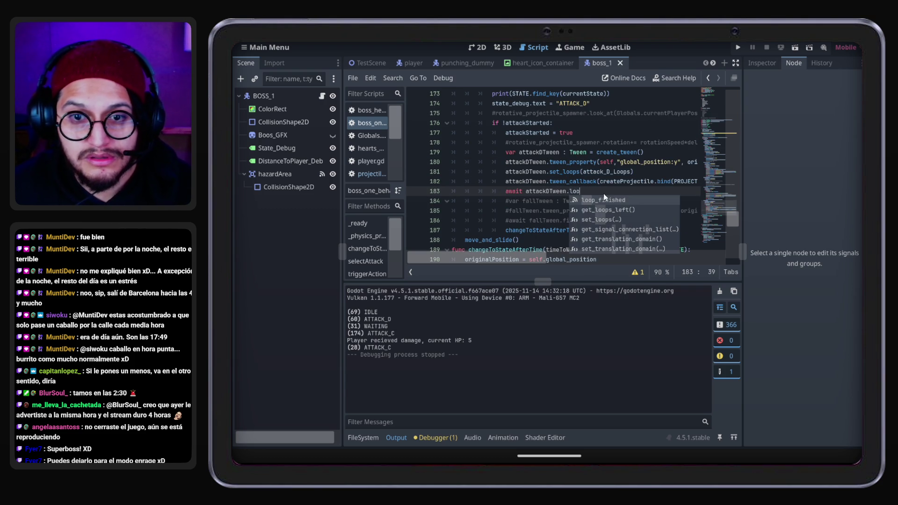
pyautogui.write('p')
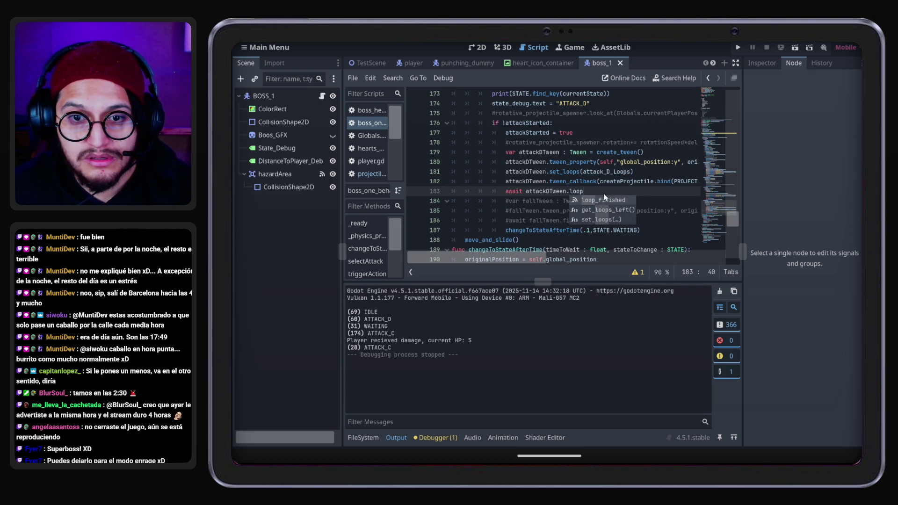
pyautogui.press('Down')
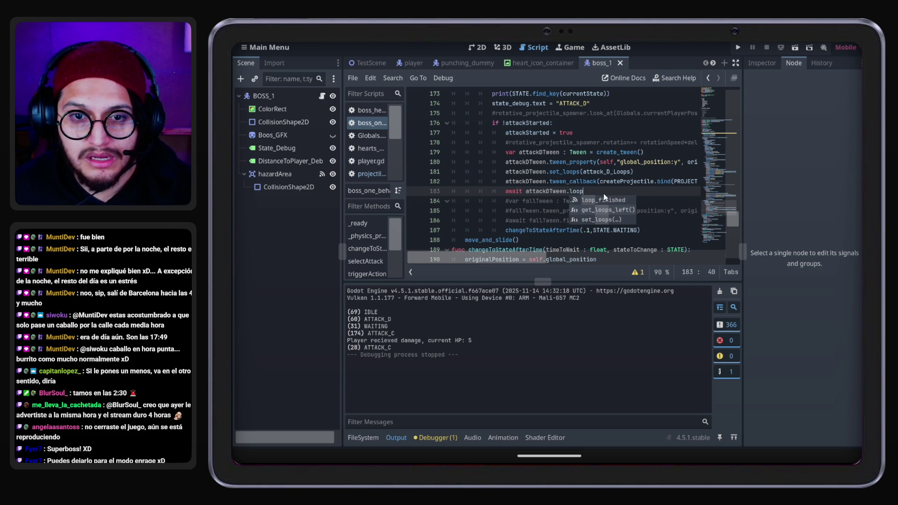
pyautogui.press('Return')
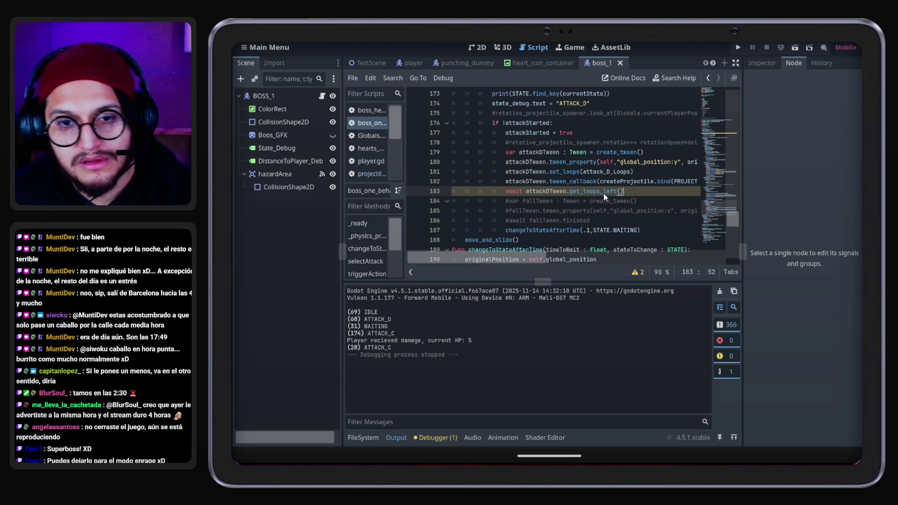
pyautogui.press('Left')
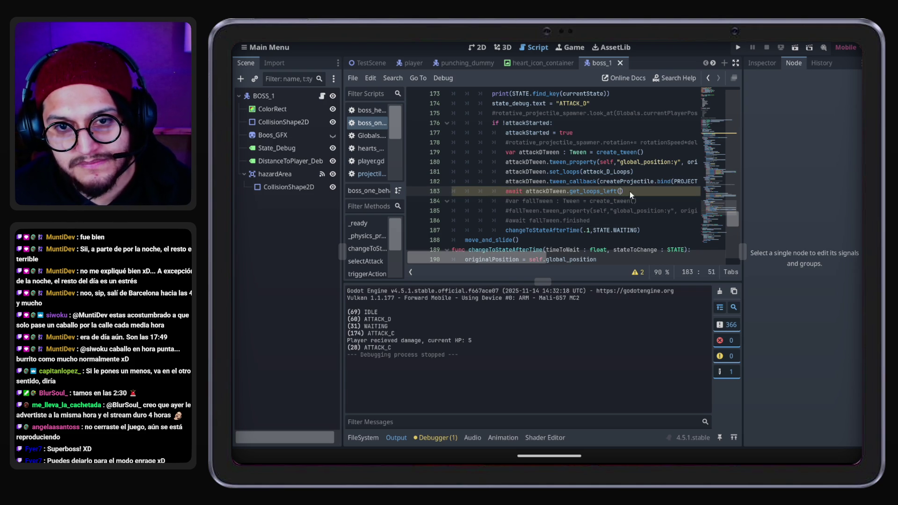
pyautogui.press('BackSpace')
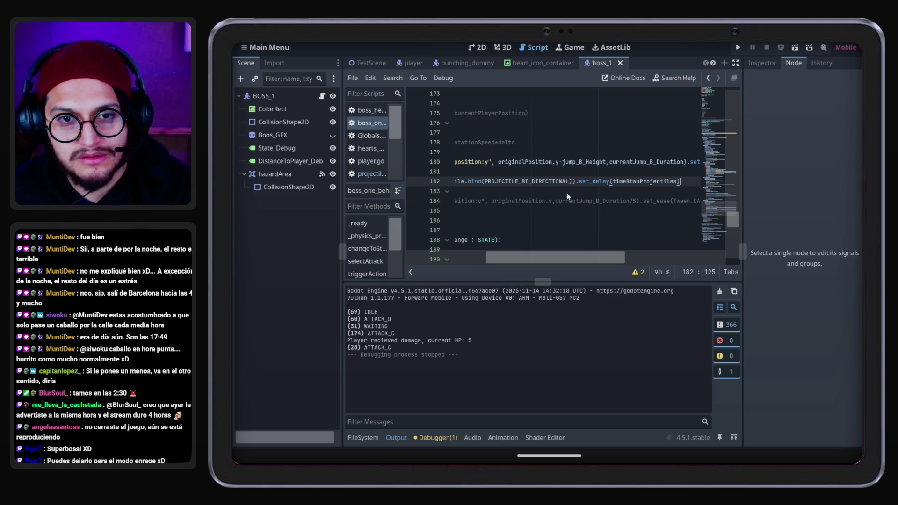
pyautogui.moveTo(576, 258); pyautogui.dragTo(497, 261)
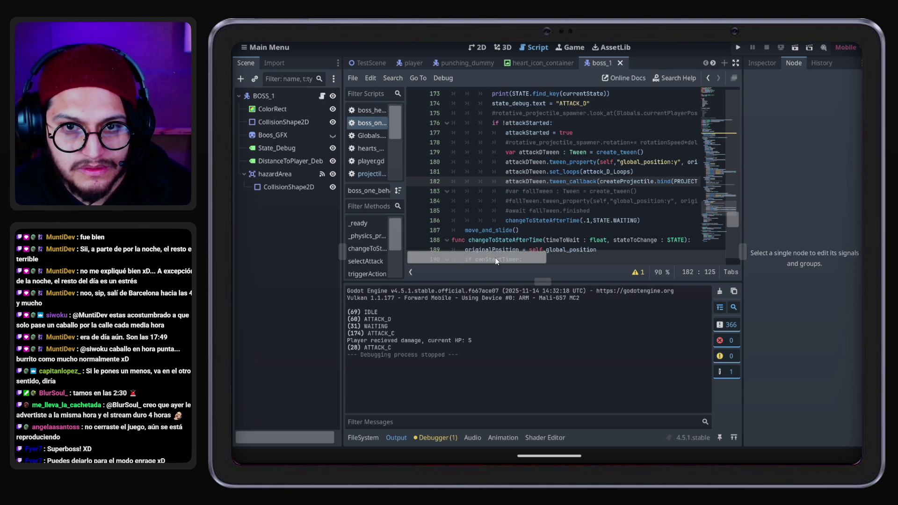
pyautogui.click(524, 194)
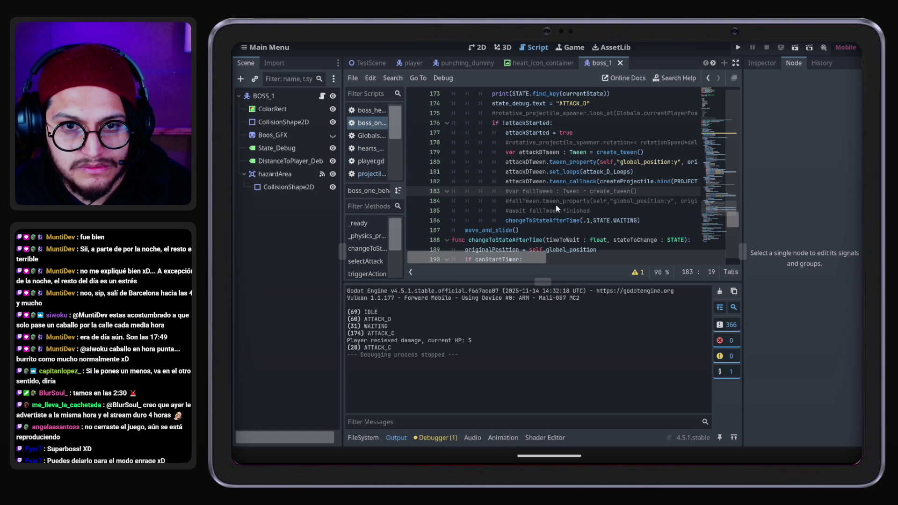
pyautogui.hotkey('ctrl', 'z')
pyautogui.hotkey('ctrl', 'z')
pyautogui.hotkey('ctrl', 'z')
pyautogui.hotkey('ctrl', 'z')
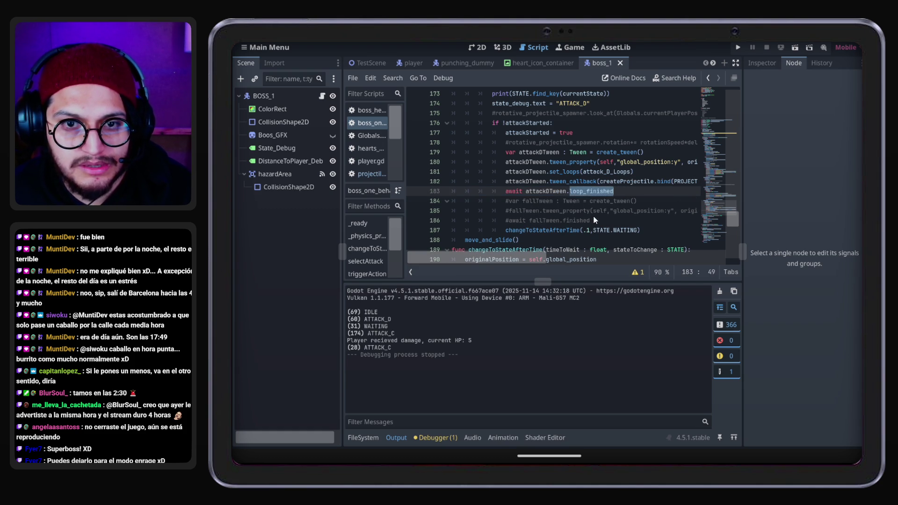
# Make line 183 await attackDTween.finished and launch a new playtest
pyautogui.doubleClick(593, 192)
pyautogui.write('f')
pyautogui.press('Return')
pyautogui.click(738, 47)
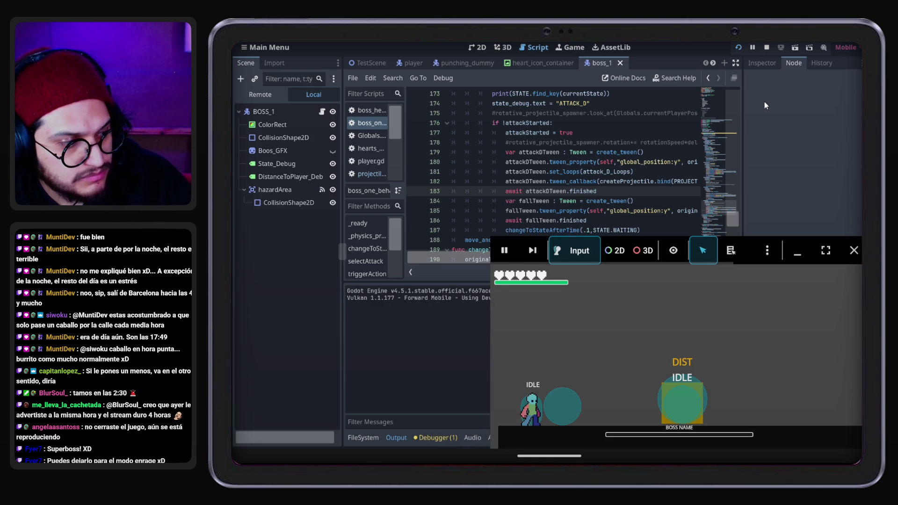
# Fight through ATTACK_D, ATTACK_B_CLOSE and ATTACK_A_CLOSE until player HP hits -1, then stop
pyautogui.press('space')
pyautogui.press('Right')
pyautogui.press('Right')
pyautogui.press('Left')
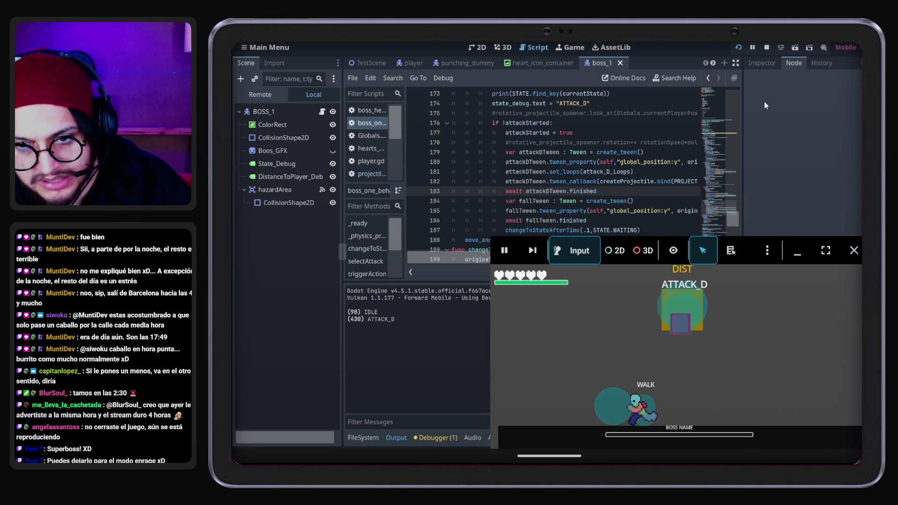
pyautogui.press('space')
pyautogui.press('Right')
pyautogui.press('space')
pyautogui.press('Right')
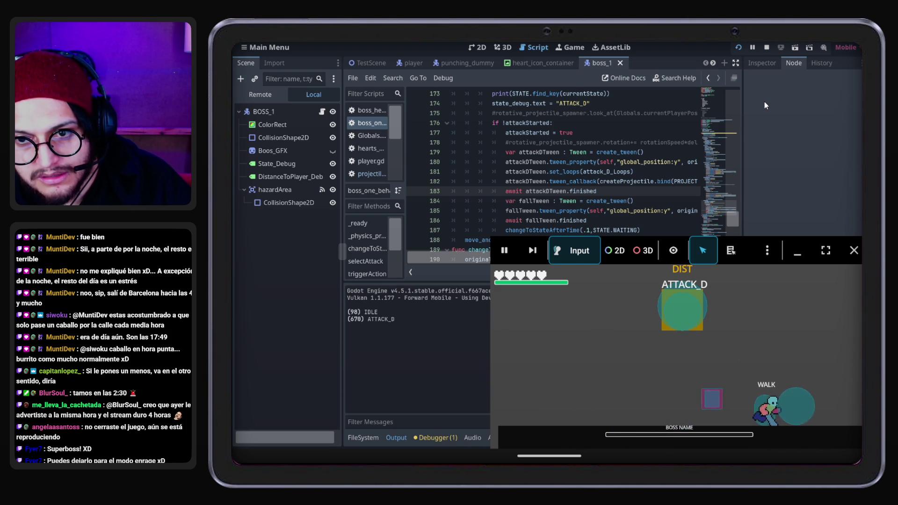
pyautogui.press('Right')
pyautogui.press('Left')
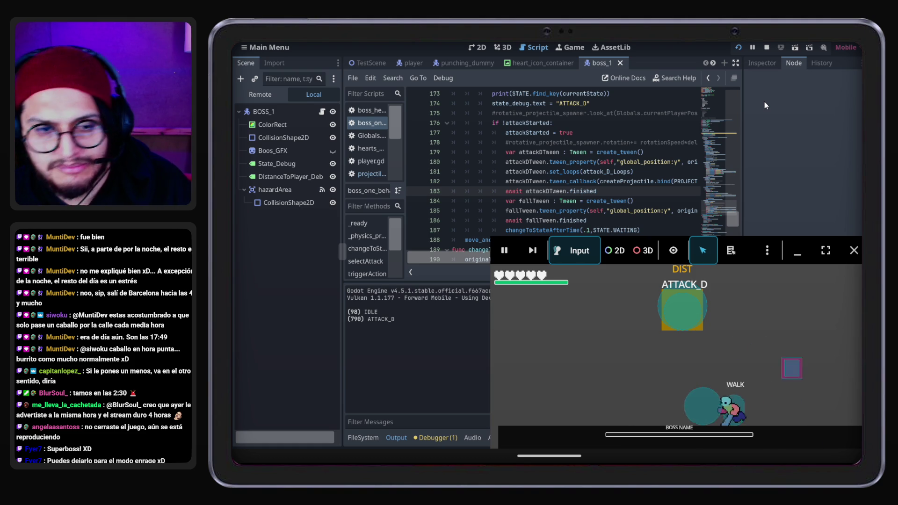
pyautogui.press('Left')
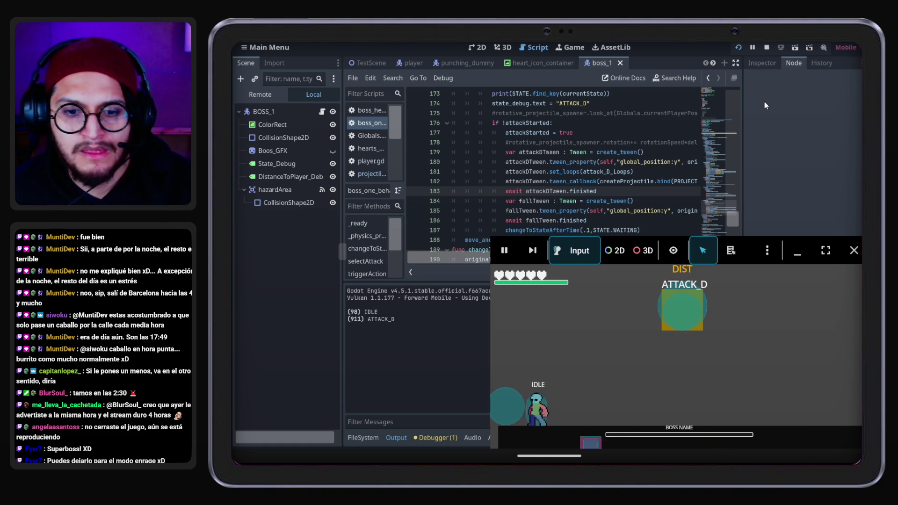
pyautogui.press('Right')
pyautogui.press('Right')
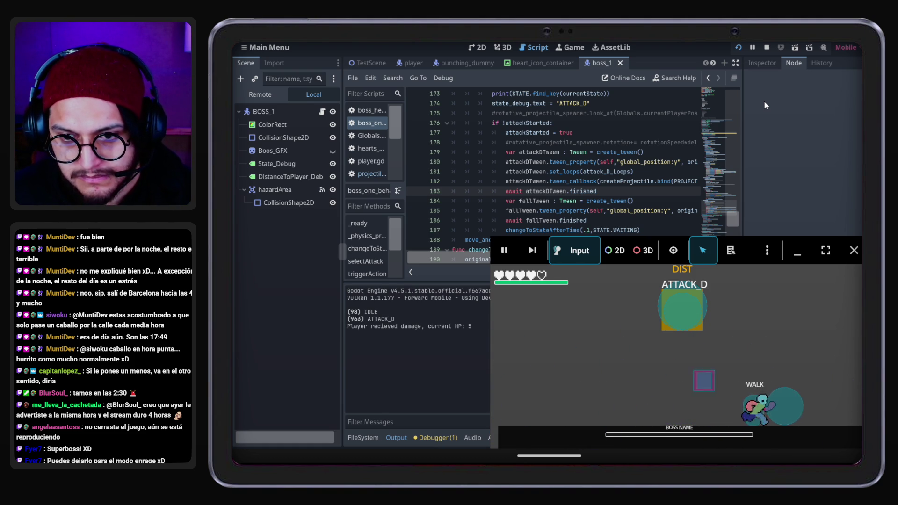
pyautogui.press('Left')
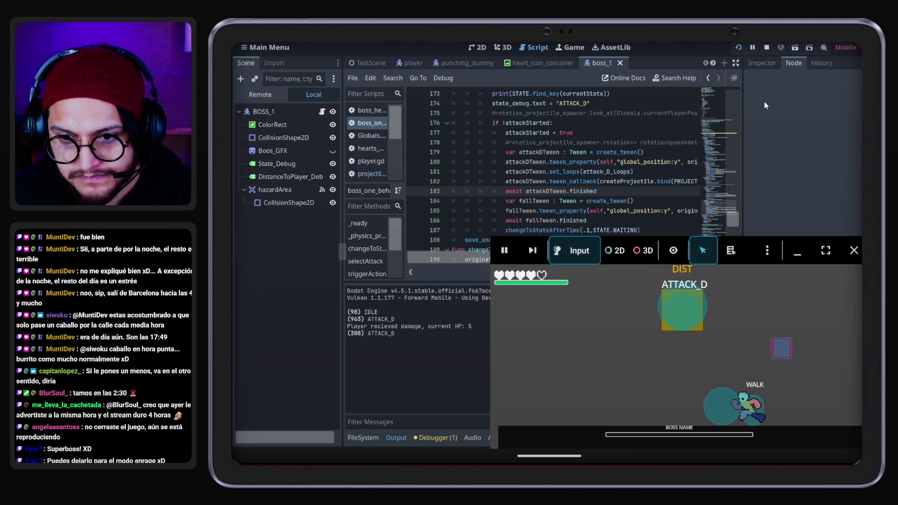
pyautogui.press('Left')
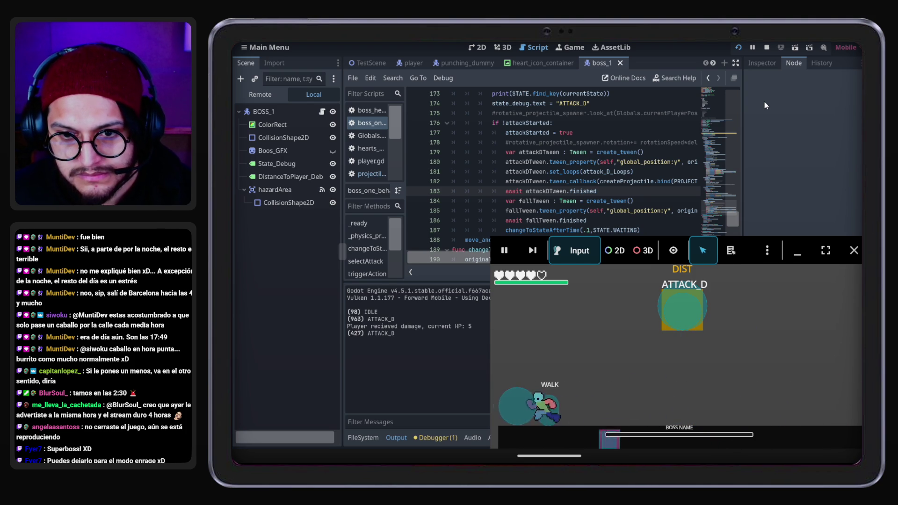
pyautogui.press('Right')
pyautogui.press('space')
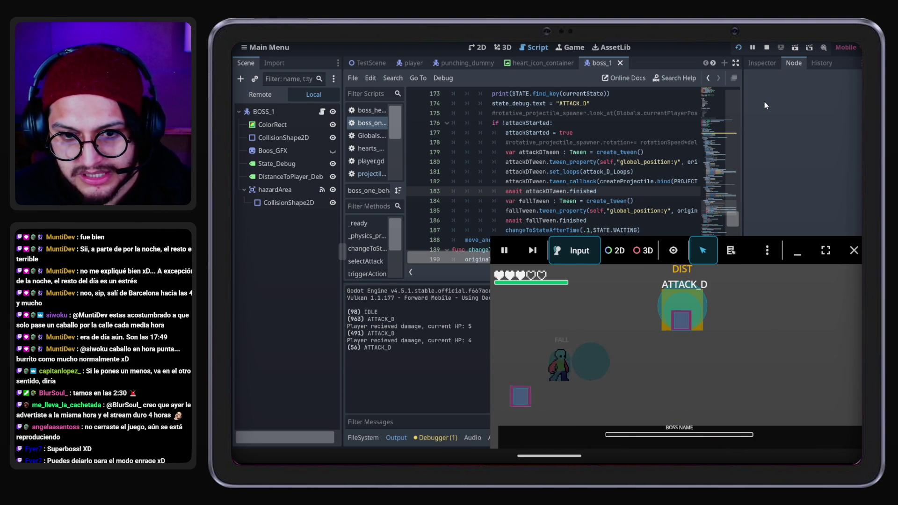
pyautogui.press('Left')
pyautogui.press('space')
pyautogui.press('Right')
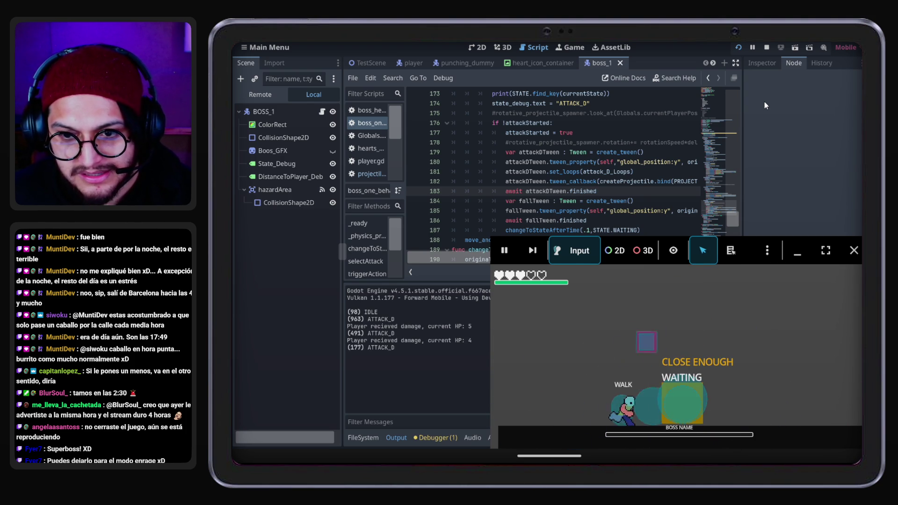
pyautogui.press('Left')
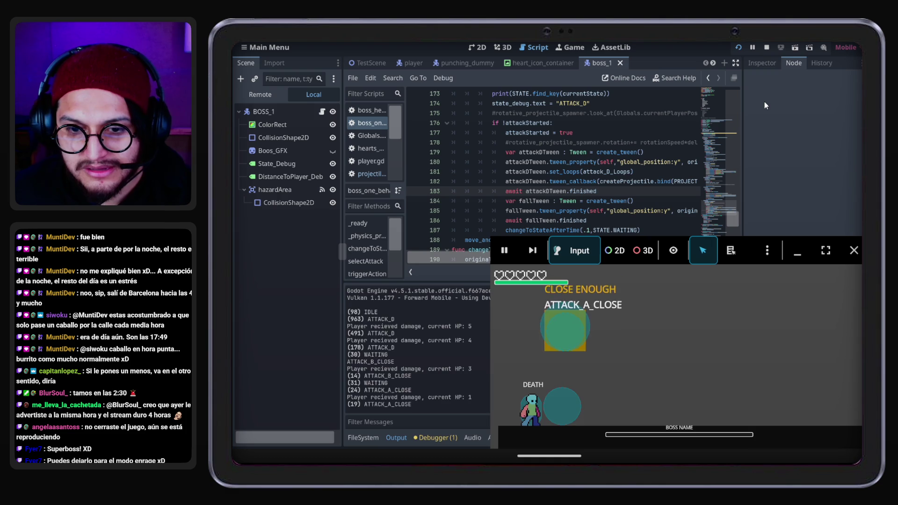
pyautogui.click(855, 250)
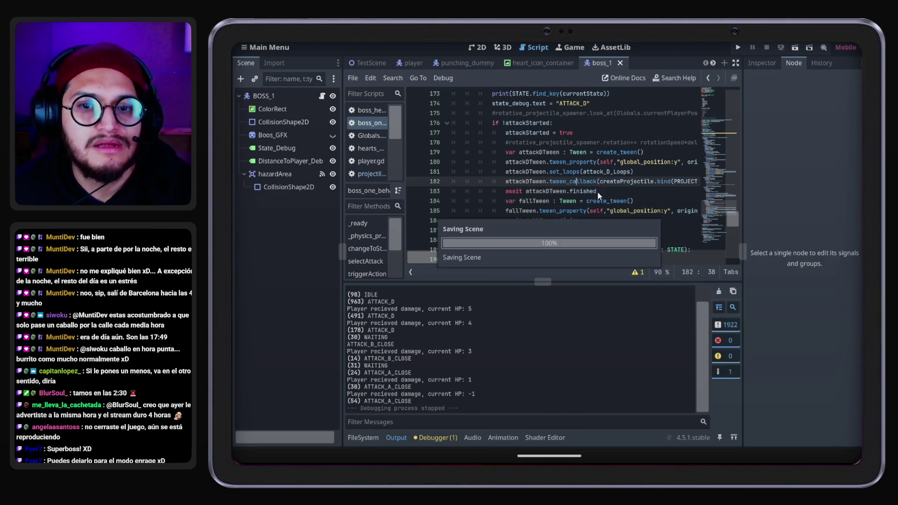
# Change the fall tween divisor on line 185 from 5 to 3 and save
pyautogui.moveTo(531, 259); pyautogui.dragTo(621, 256)
pyautogui.click(608, 208)
pyautogui.press('BackSpace')
pyautogui.write('3).set_ease(Tween.EASE_IN).s')
pyautogui.hotkey('ctrl', 's')
# Lower timeBtwnProjectiles on line 41 from .3 to .2 and show the Scenes/Projectiles folder
pyautogui.moveTo(548, 264); pyautogui.dragTo(462, 264)
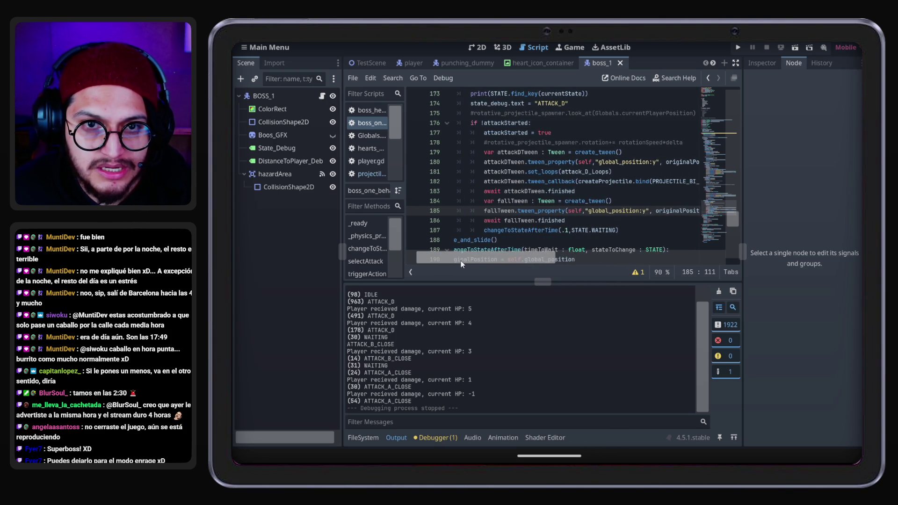
pyautogui.scroll(15, 513, 226)
pyautogui.scroll(11, 532, 213)
pyautogui.scroll(18, 531, 212)
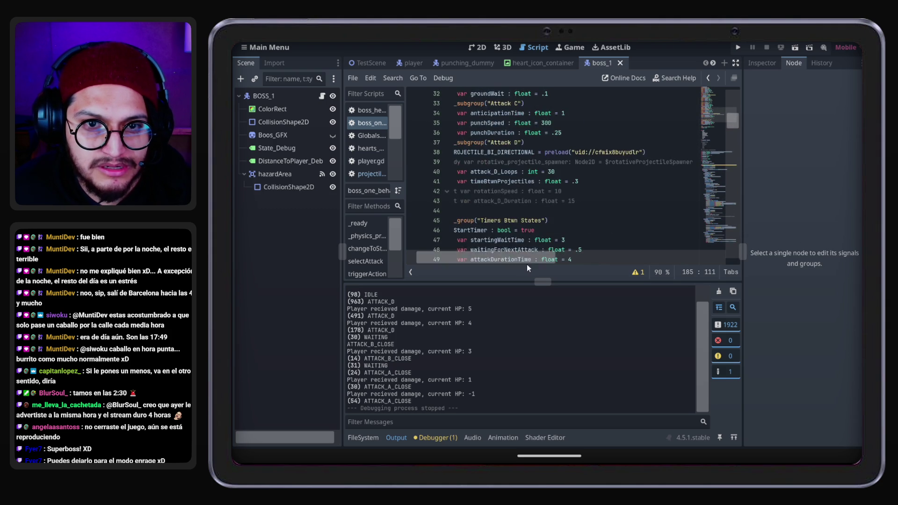
pyautogui.hscroll(-2, 538, 243)
pyautogui.scroll(1, 585, 201)
pyautogui.click(605, 217)
pyautogui.click(604, 211)
pyautogui.press('BackSpace')
pyautogui.write('2')
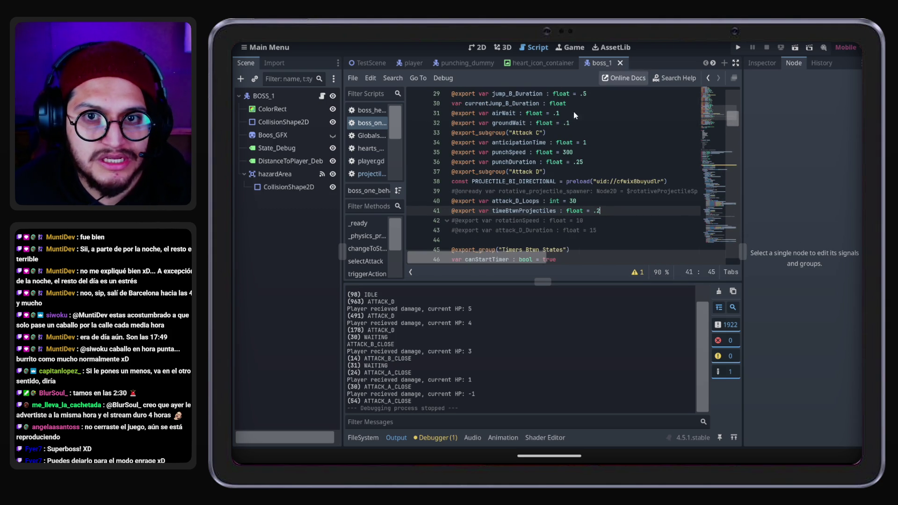
pyautogui.click(369, 438)
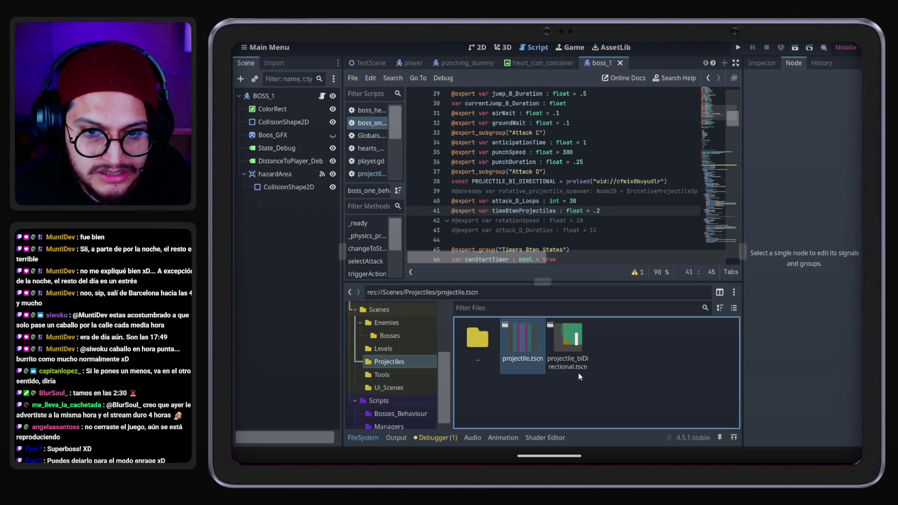
# Set projectile_biDirectional's velocity from 200 to 350 and start a playtest
pyautogui.doubleClick(552, 322)
pyautogui.click(321, 96)
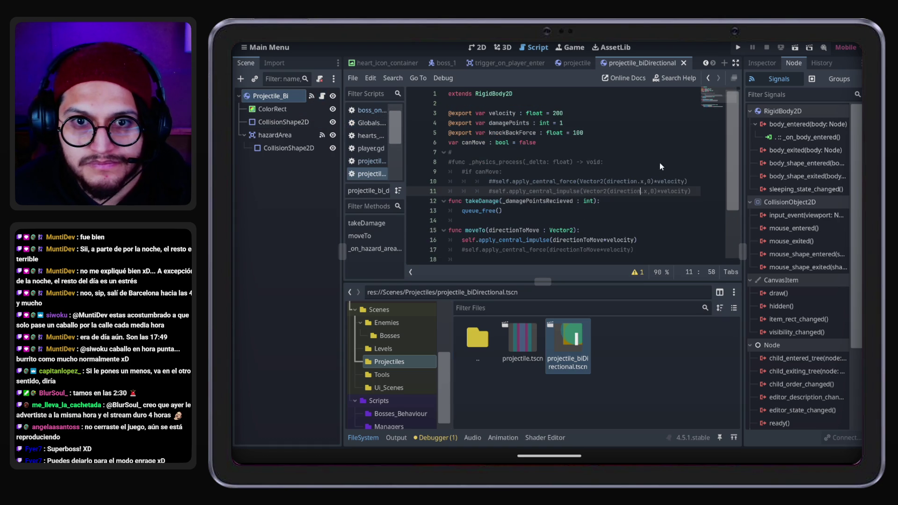
pyautogui.click(561, 114)
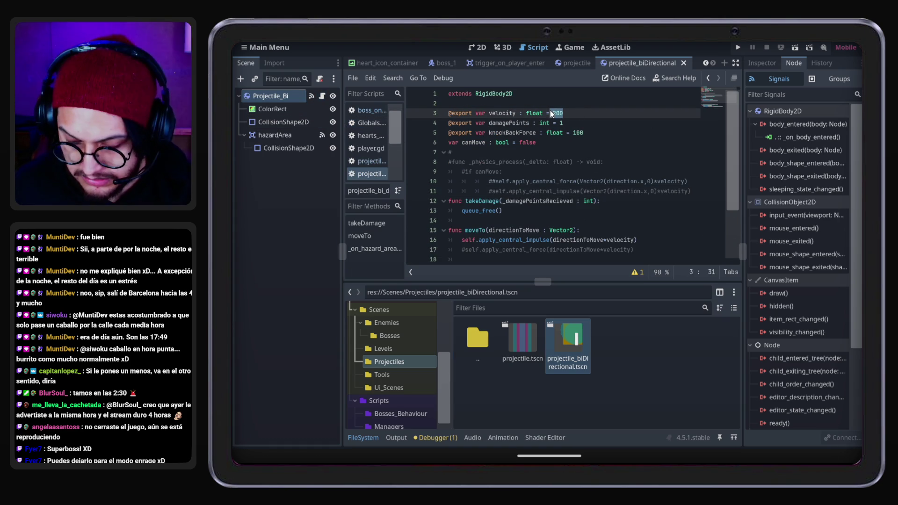
pyautogui.write('350')
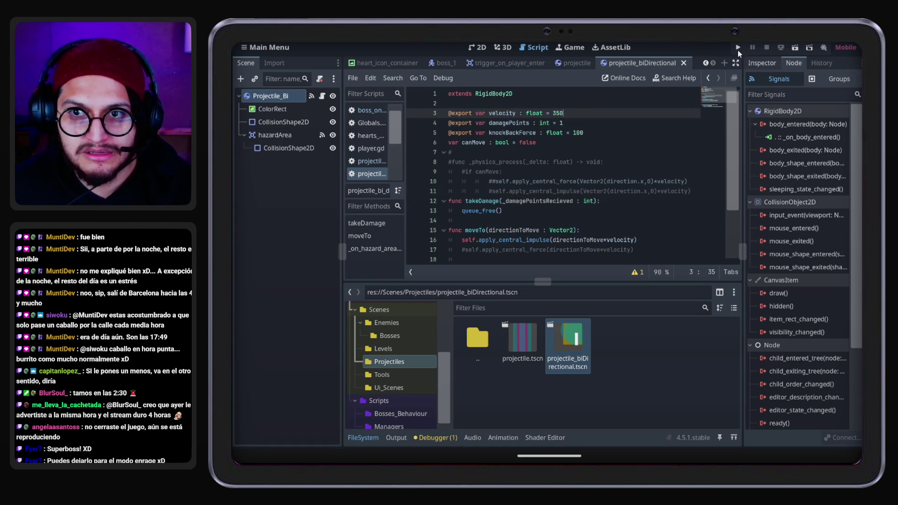
pyautogui.click(738, 48)
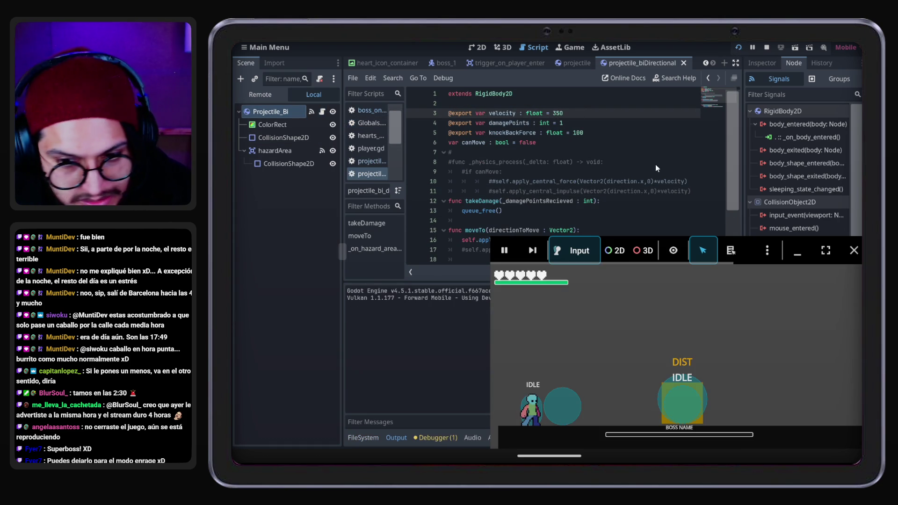
# Dodge the faster ATTACK_D projectiles down to player HP 1, then stop the game
pyautogui.press('Right')
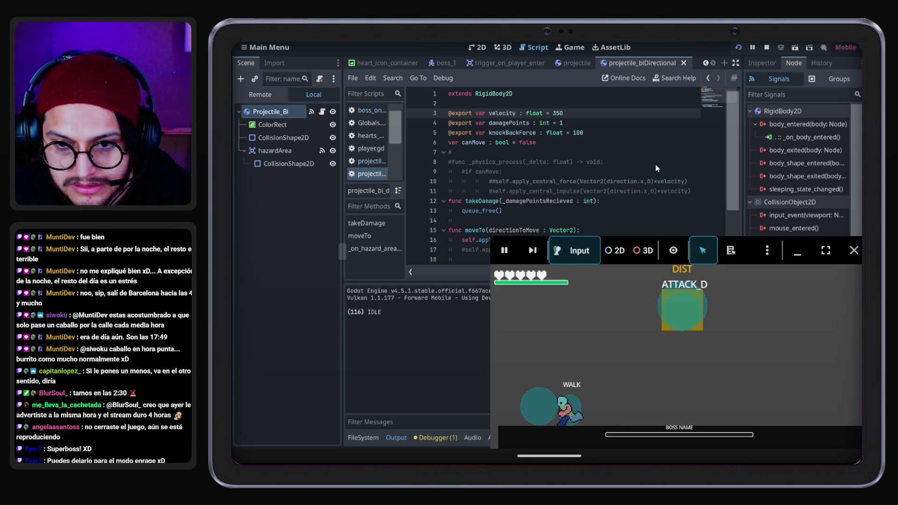
pyautogui.press('Right')
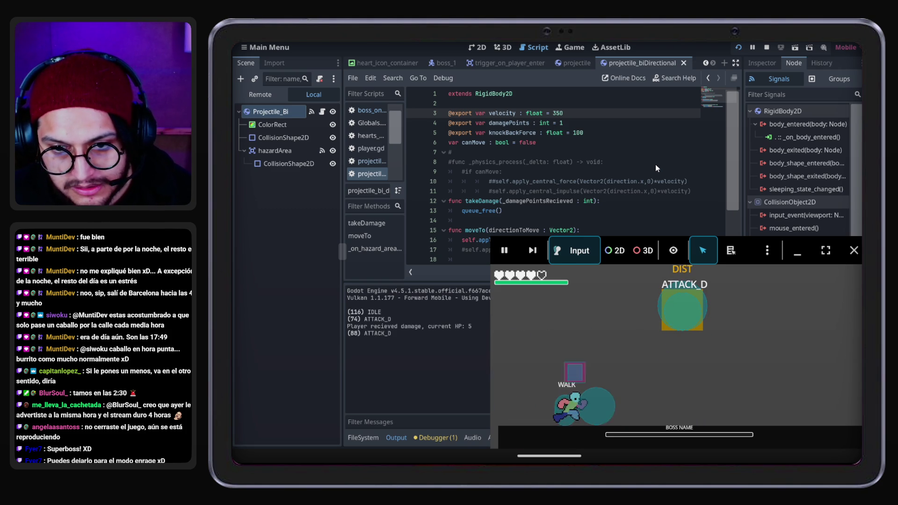
pyautogui.press('space')
pyautogui.press('Left')
pyautogui.press('space')
pyautogui.press('Right')
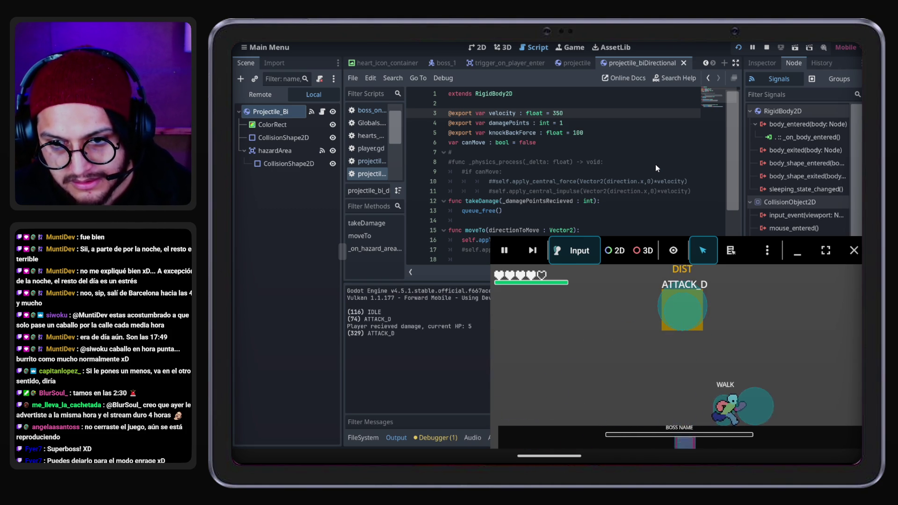
pyautogui.press('space')
pyautogui.press('Left')
pyautogui.press('Left')
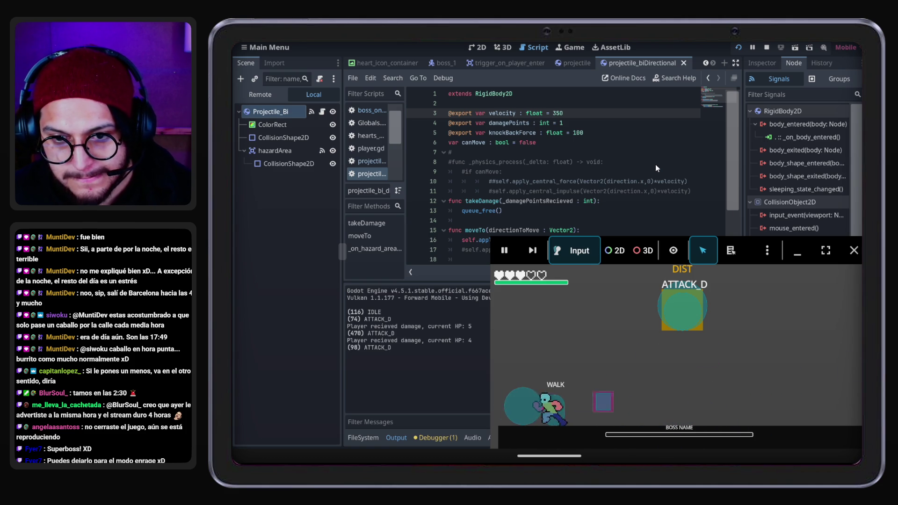
pyautogui.press('space')
pyautogui.press('Right')
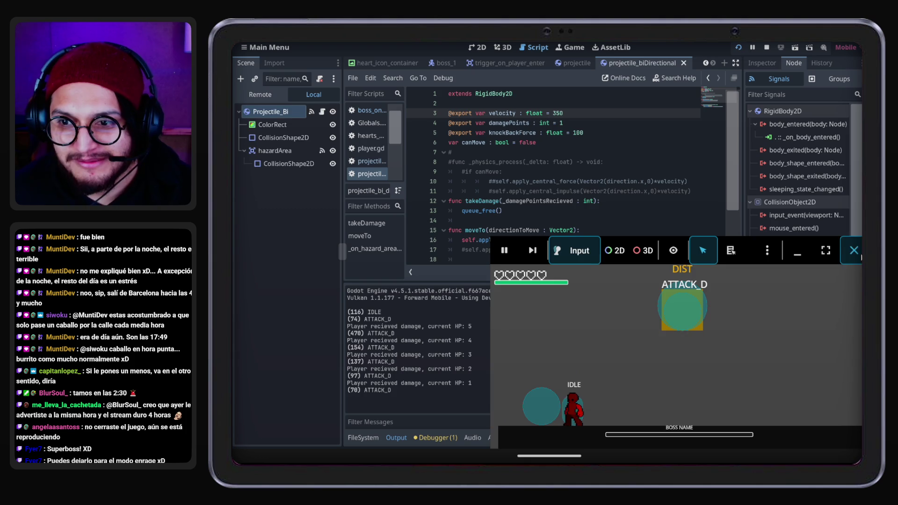
pyautogui.click(853, 251)
# Review the output log and return to the boss_1 scene
pyautogui.scroll(-3, 557, 184)
pyautogui.scroll(3, 558, 185)
pyautogui.scroll(-3, 577, 193)
pyautogui.click(441, 63)
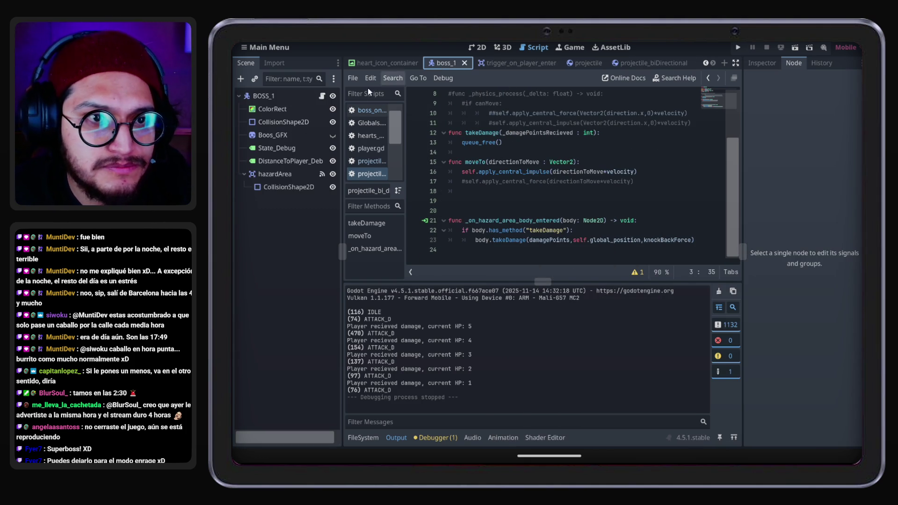
# Check the scripts of boss_1, projectile_biDirectional and the plain projectile scene
pyautogui.click(321, 96)
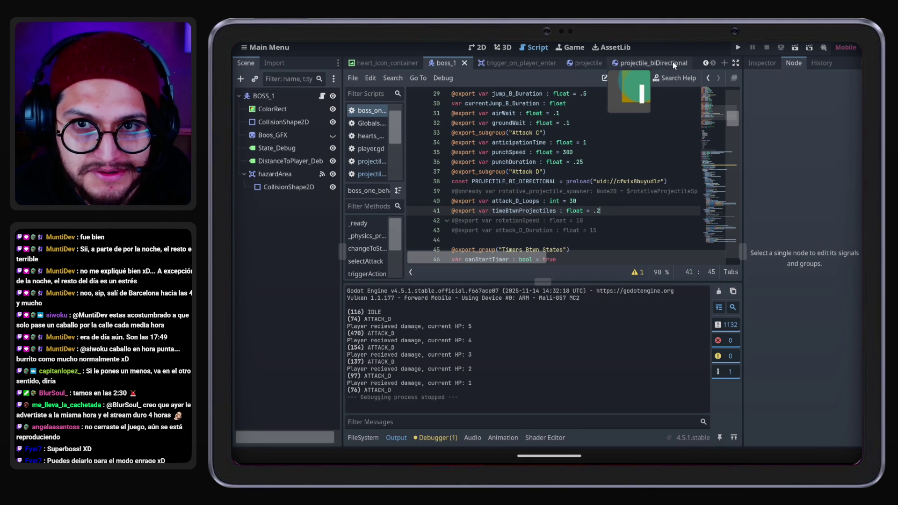
pyautogui.click(638, 63)
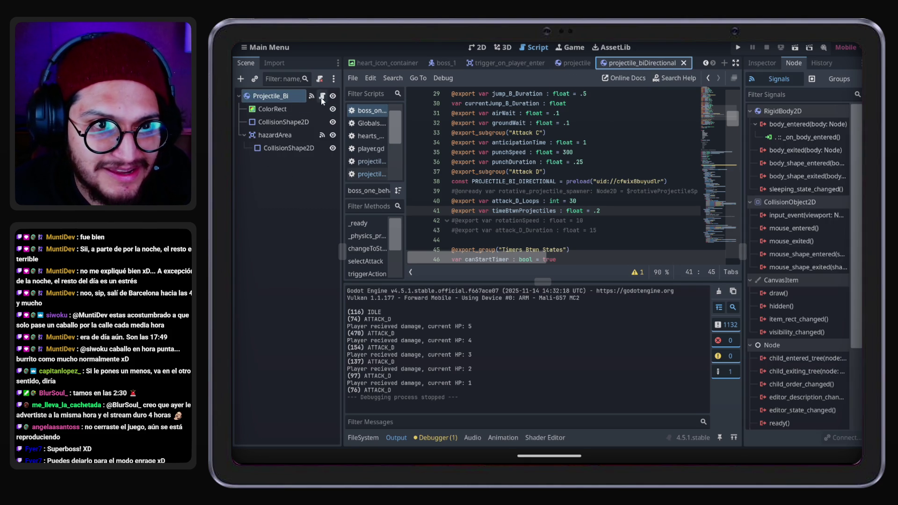
pyautogui.click(321, 95)
pyautogui.scroll(1, 610, 124)
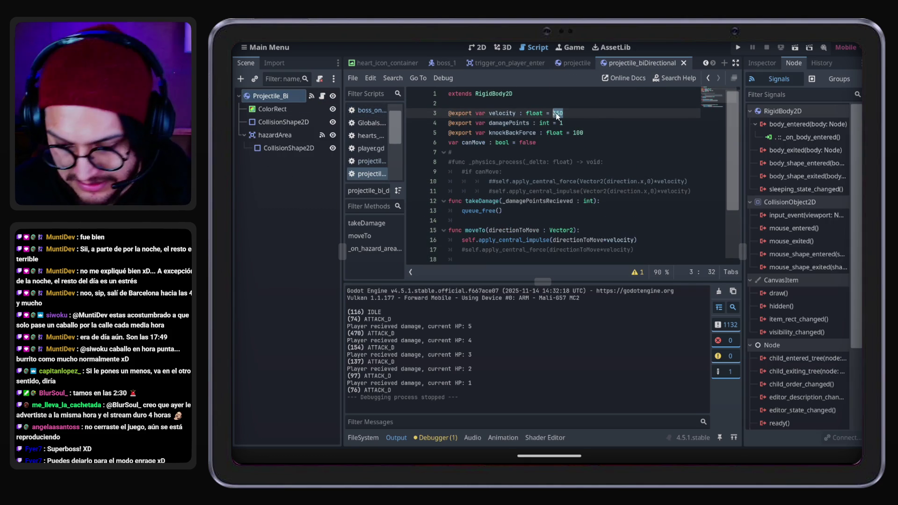
pyautogui.click(569, 62)
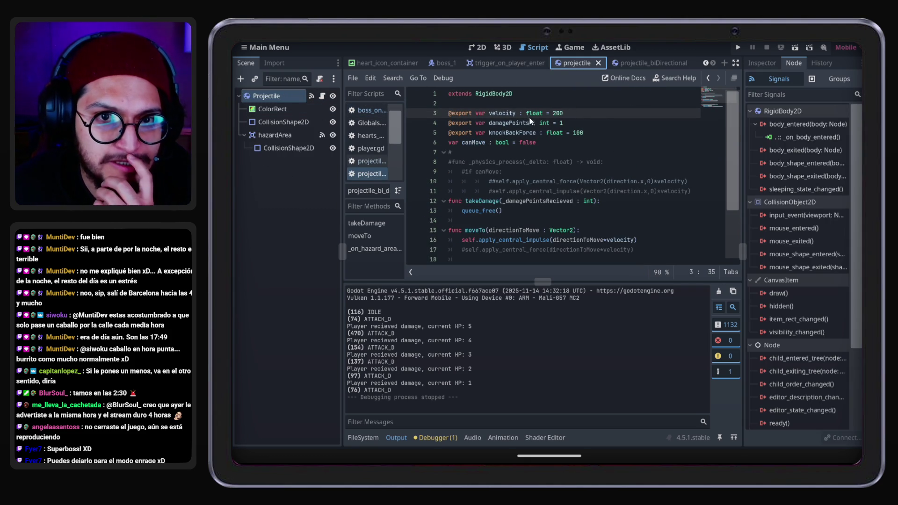
# Reopen the boss behaviour script and copy attack_D_Loops from line 40
pyautogui.click(450, 68)
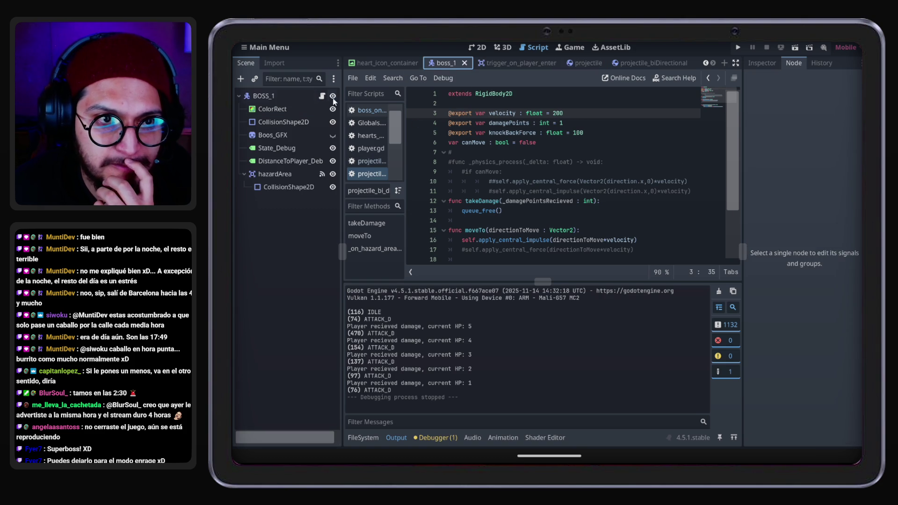
pyautogui.click(322, 95)
pyautogui.scroll(-3, 582, 159)
pyautogui.scroll(3, 582, 159)
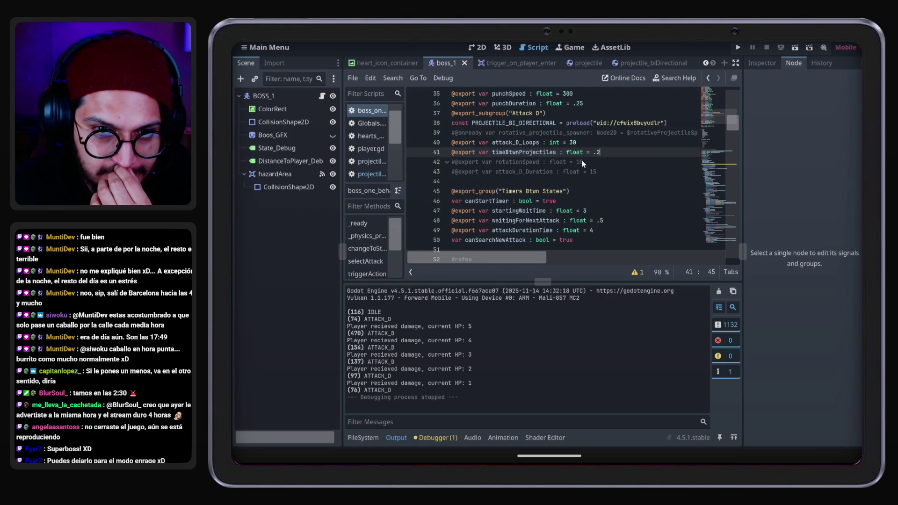
pyautogui.doubleClick(505, 144)
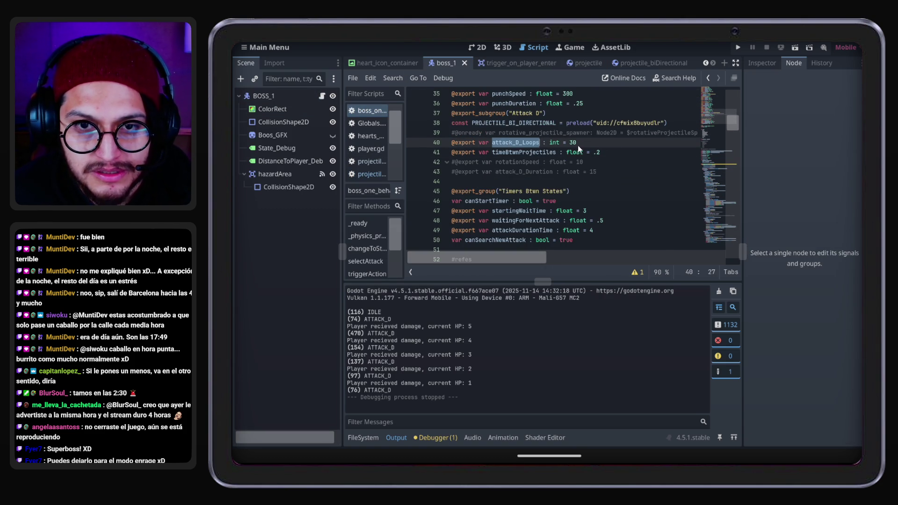
pyautogui.hotkey('ctrl', 'c')
# Copy the randi_range loop-count expression from line 137
pyautogui.scroll(-15, 558, 175)
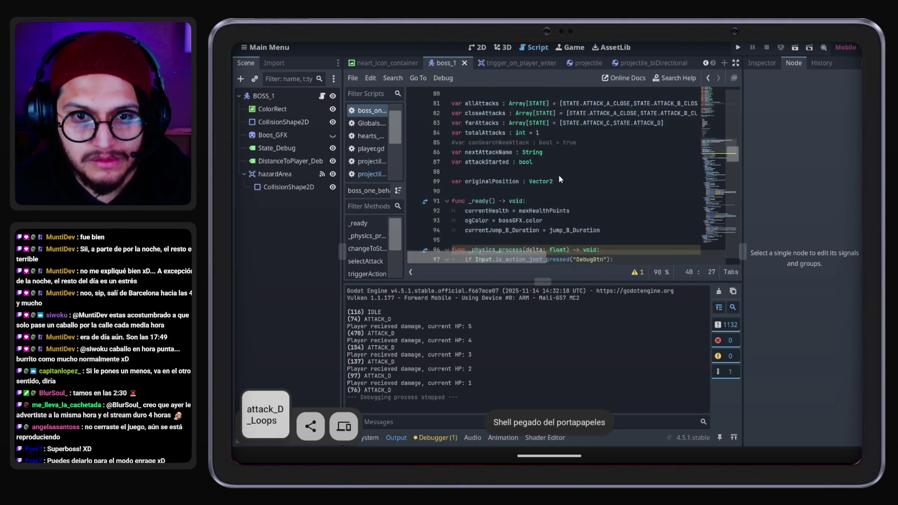
pyautogui.scroll(-10, 559, 175)
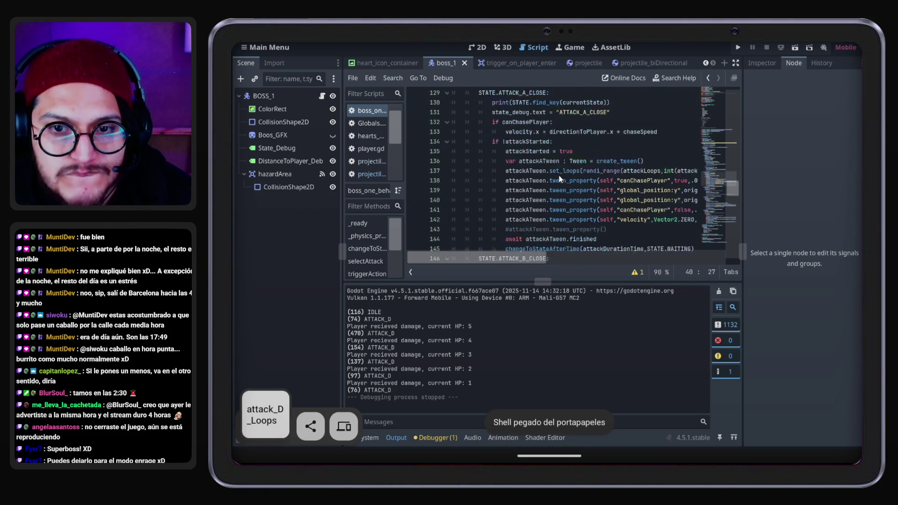
pyautogui.moveTo(584, 154); pyautogui.dragTo(702, 157)
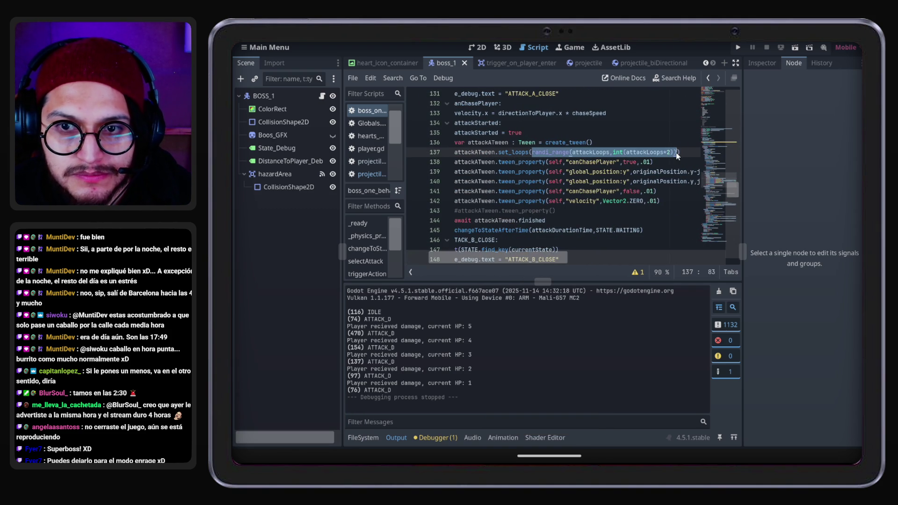
pyautogui.hotkey('ctrl', 'c')
# Paste it over line 181's loop count, making it randi_range(attack_D_Loops, int(attackLoops+1.5))
pyautogui.scroll(-10, 555, 195)
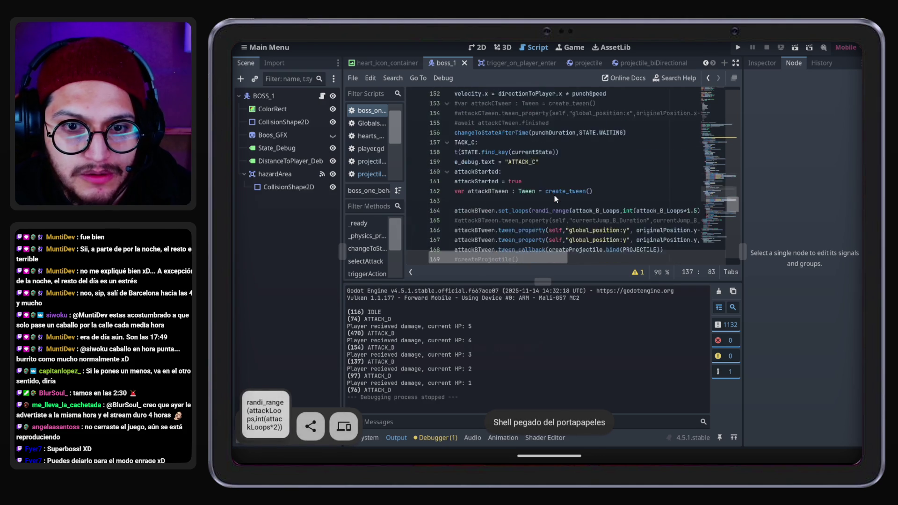
pyautogui.scroll(-8, 562, 218)
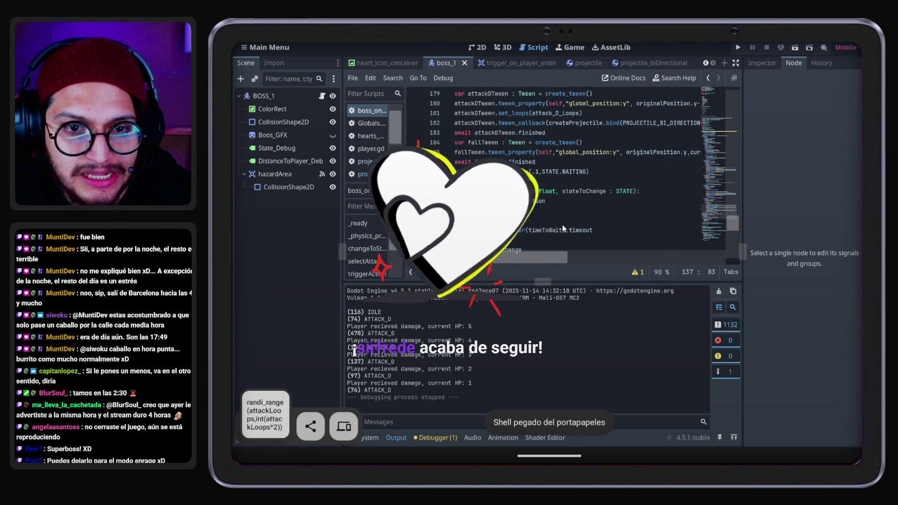
pyautogui.scroll(-2, 505, 265)
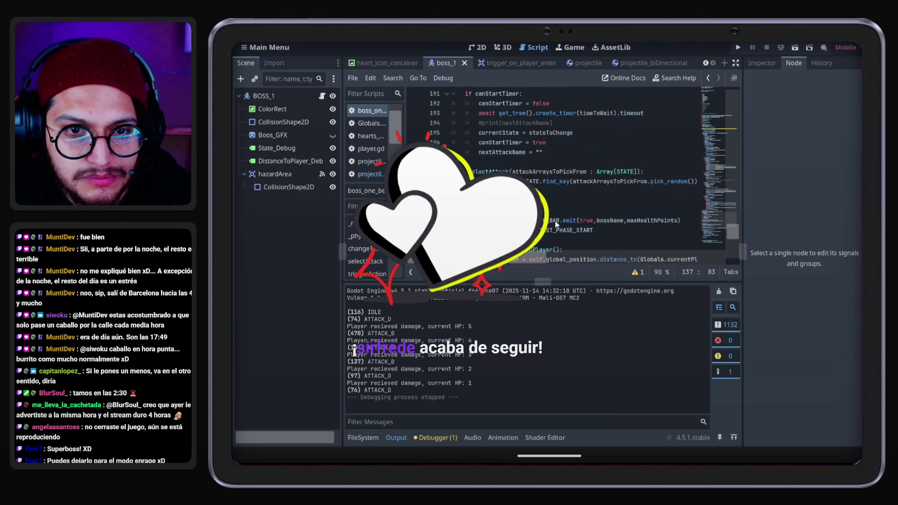
pyautogui.scroll(4, 557, 225)
pyautogui.scroll(2, 556, 224)
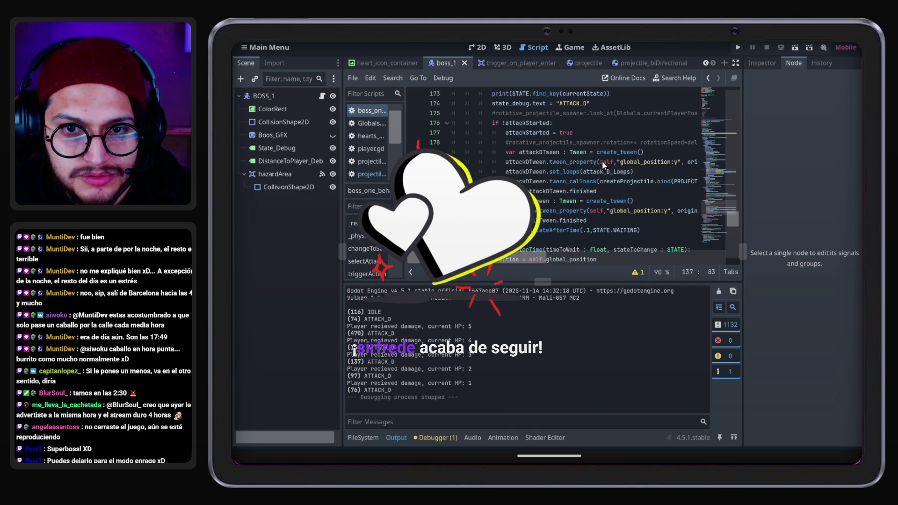
pyautogui.doubleClick(588, 169)
pyautogui.hotkey('ctrl', 'v')
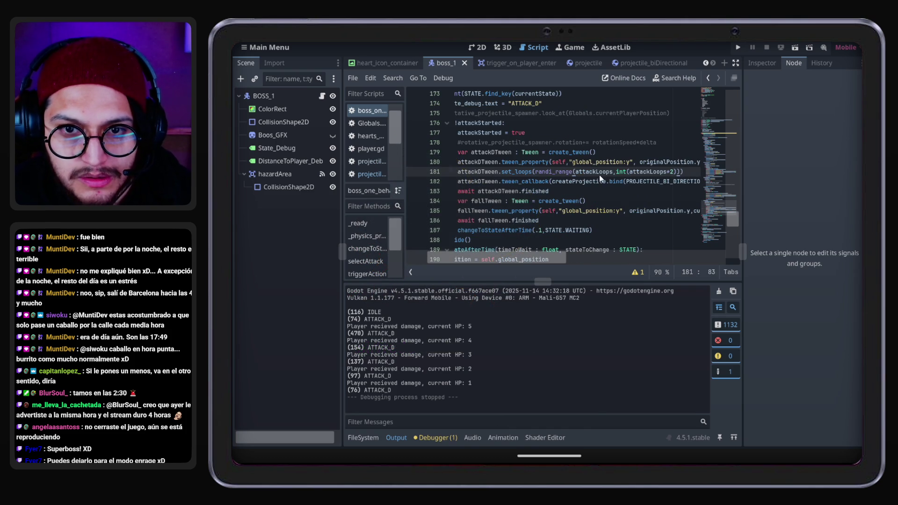
pyautogui.click(598, 173)
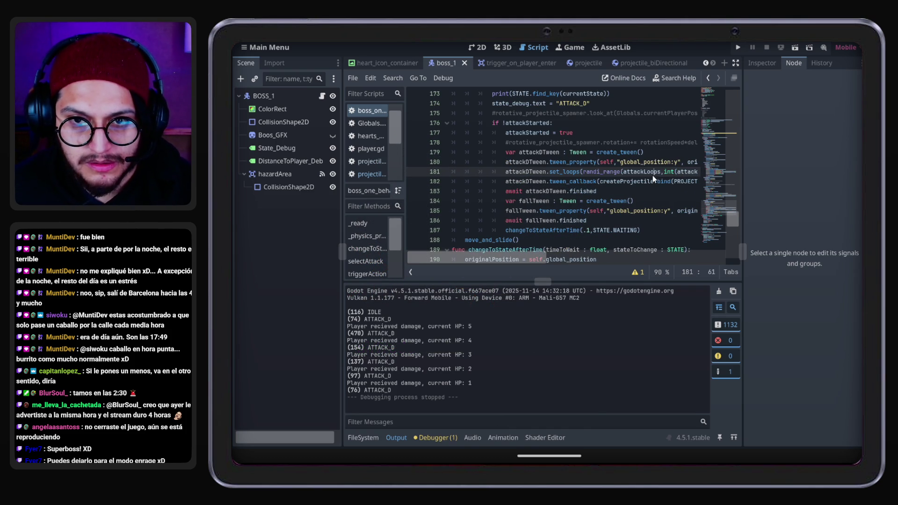
pyautogui.press('BackSpace')
pyautogui.press('BackSpace')
pyautogui.press('BackSpace')
pyautogui.write('_D')
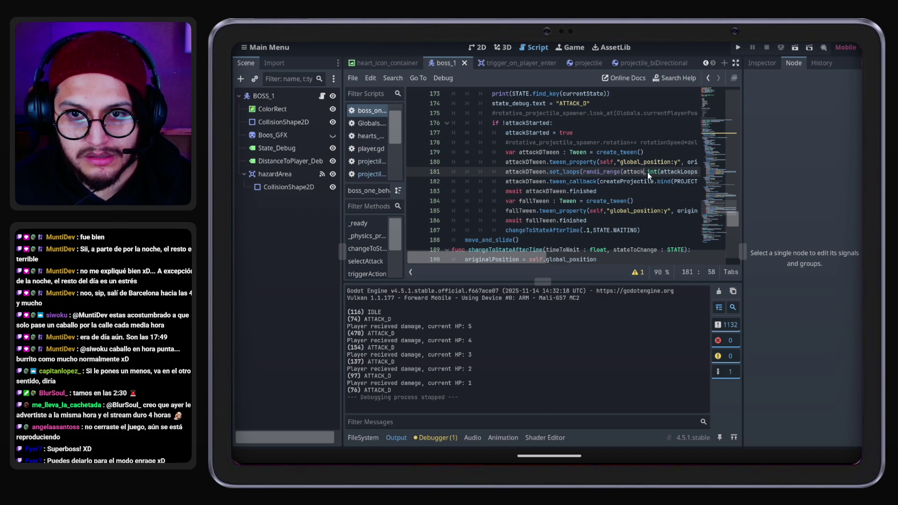
pyautogui.press('Return')
pyautogui.moveTo(548, 260); pyautogui.dragTo(588, 263)
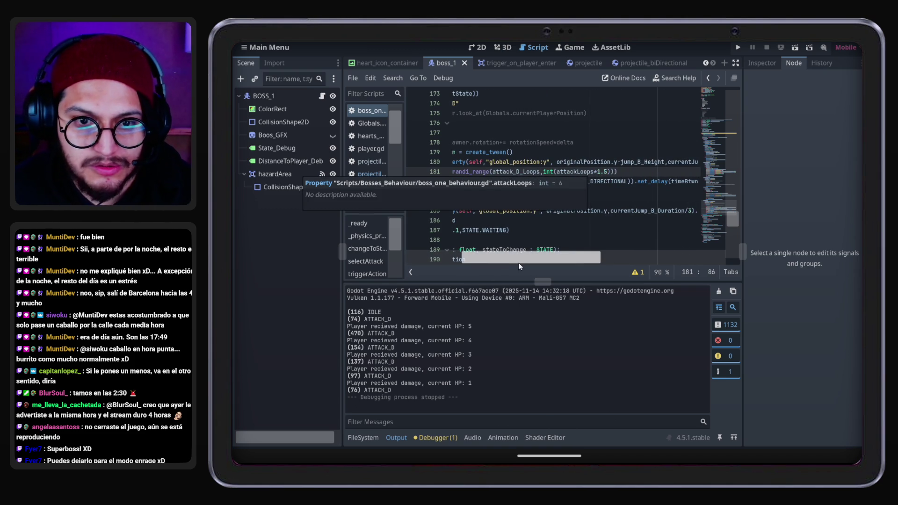
pyautogui.moveTo(519, 262); pyautogui.dragTo(463, 262)
pyautogui.scroll(20, 534, 189)
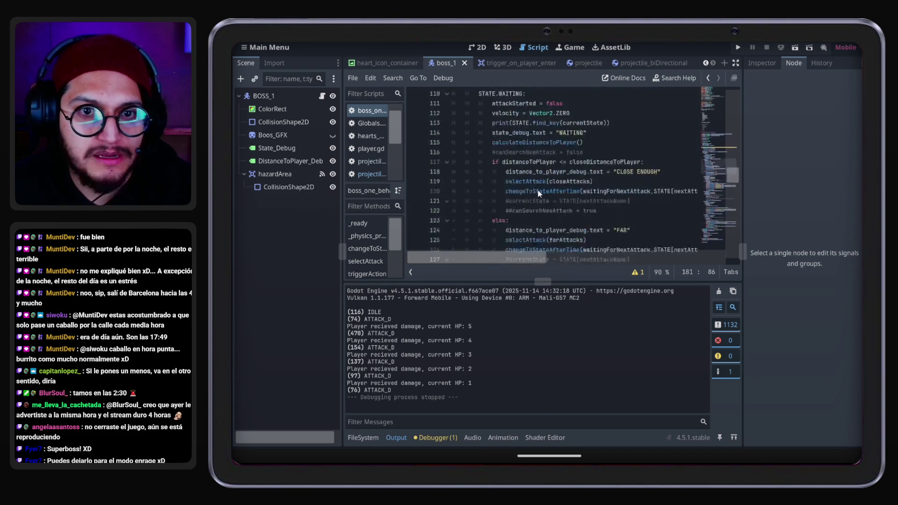
pyautogui.scroll(7, 538, 193)
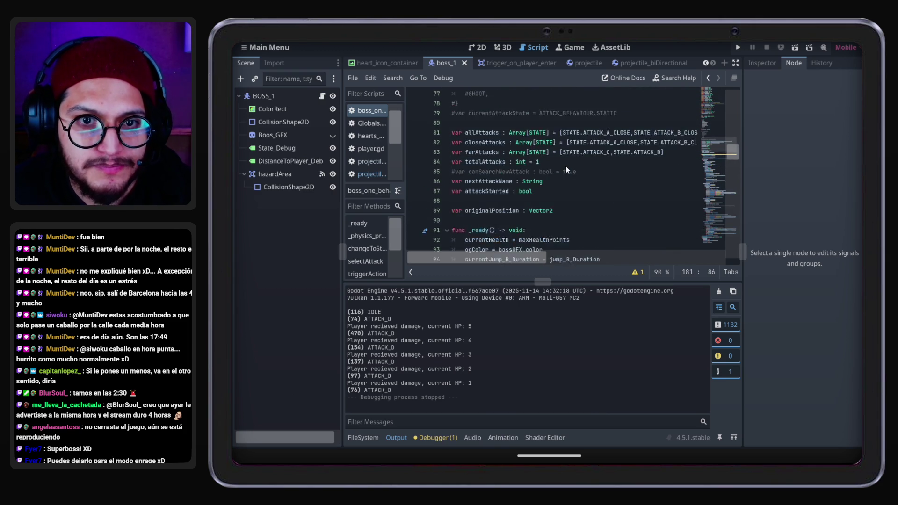
pyautogui.scroll(-4, 565, 167)
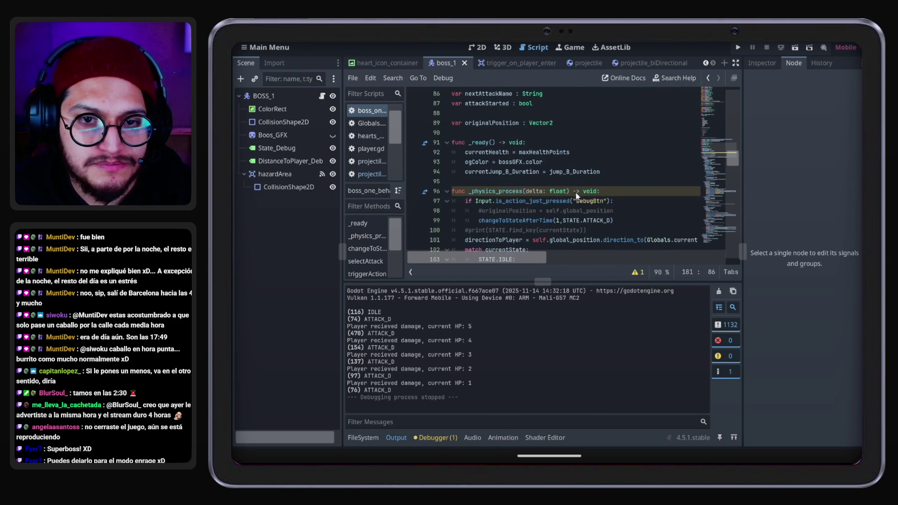
pyautogui.scroll(3, 610, 190)
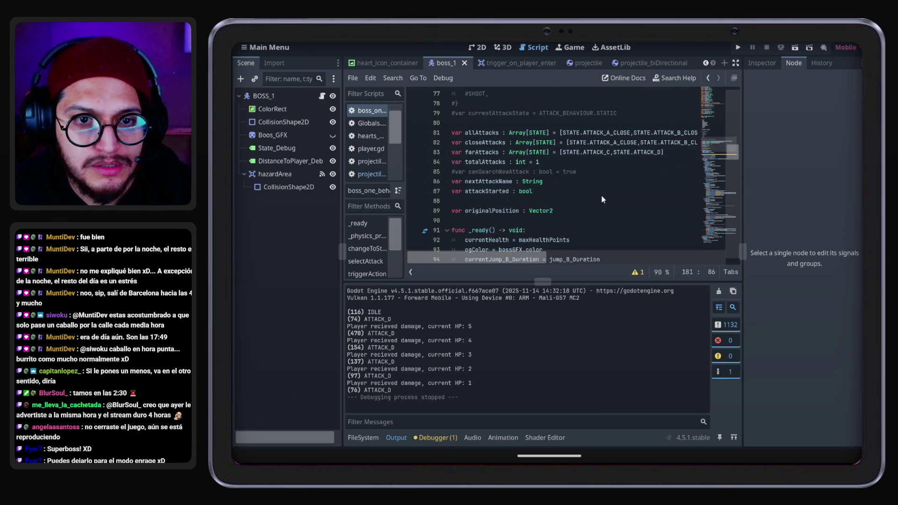
pyautogui.scroll(-5, 530, 205)
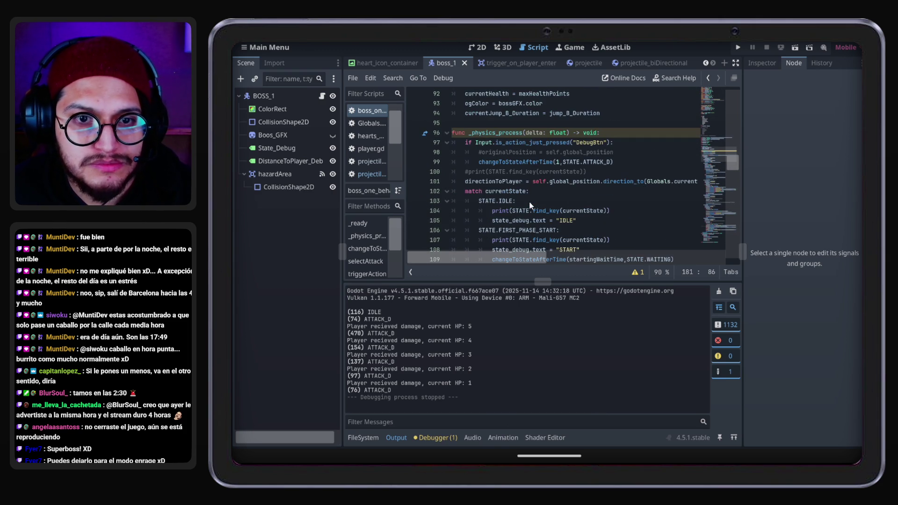
pyautogui.scroll(15, 529, 201)
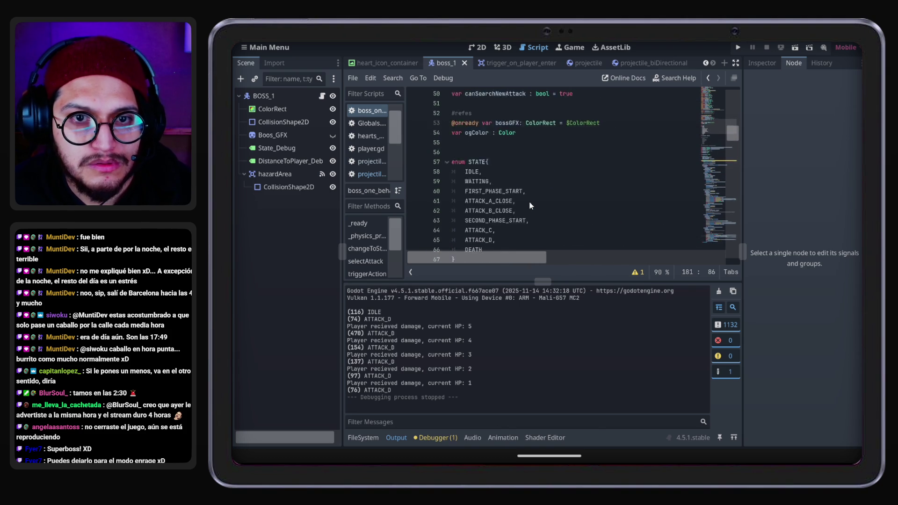
pyautogui.scroll(2, 529, 205)
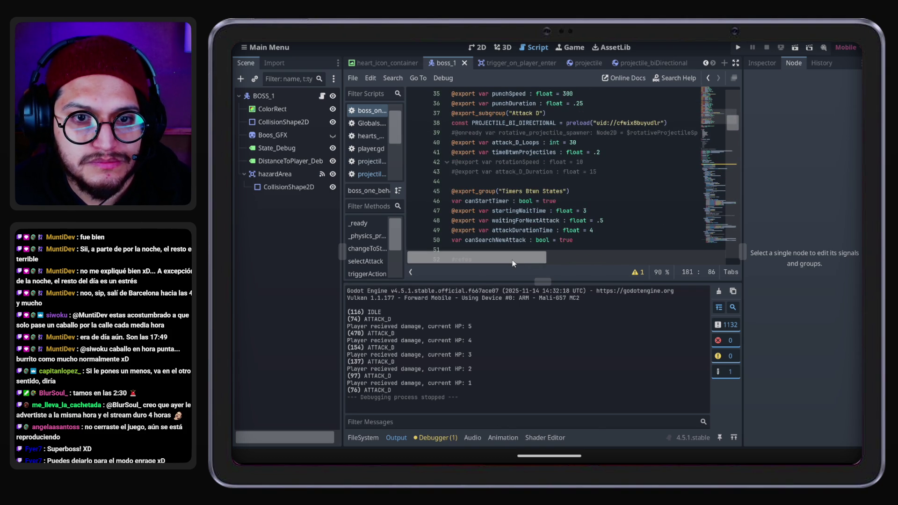
# Set attack_D_Loops to 10 and playtest the boss fight
pyautogui.write('10')
pyautogui.click(737, 52)
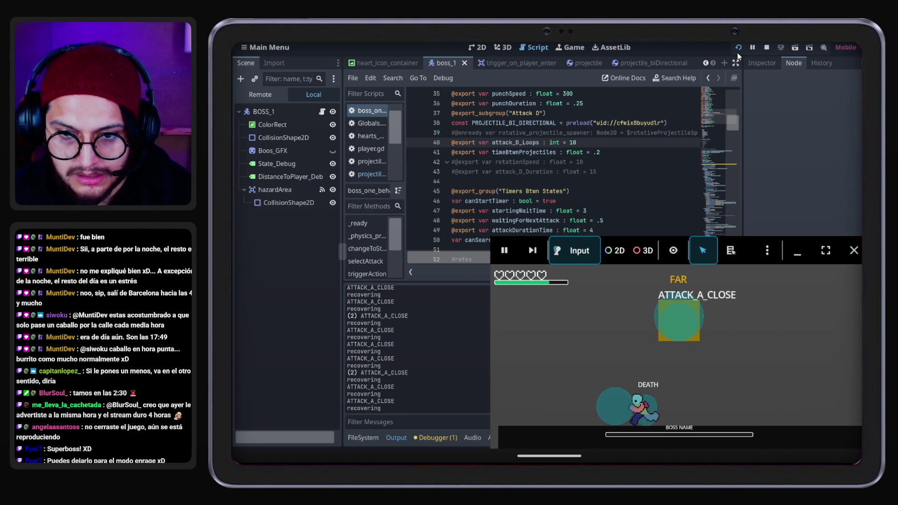
pyautogui.press('F8')
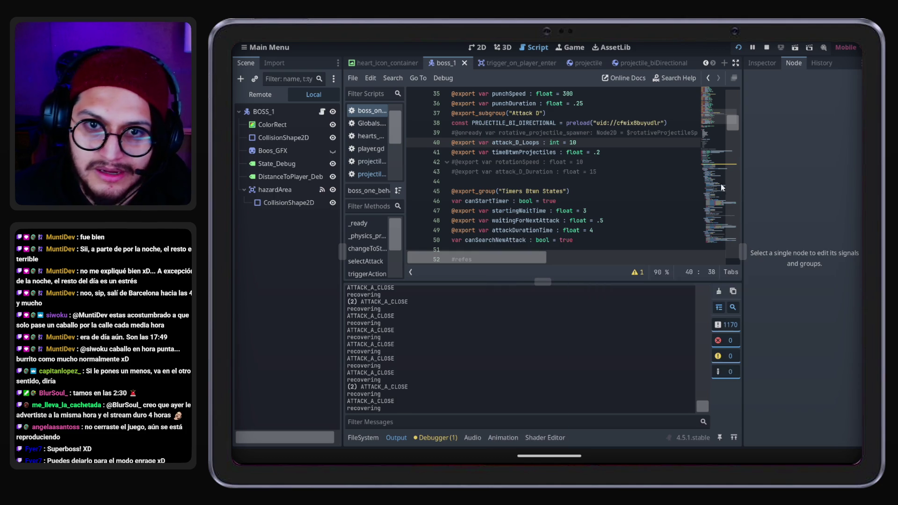
# Set timeBtwnProjectiles to .05, save the script, and run the game again
pyautogui.click(605, 153)
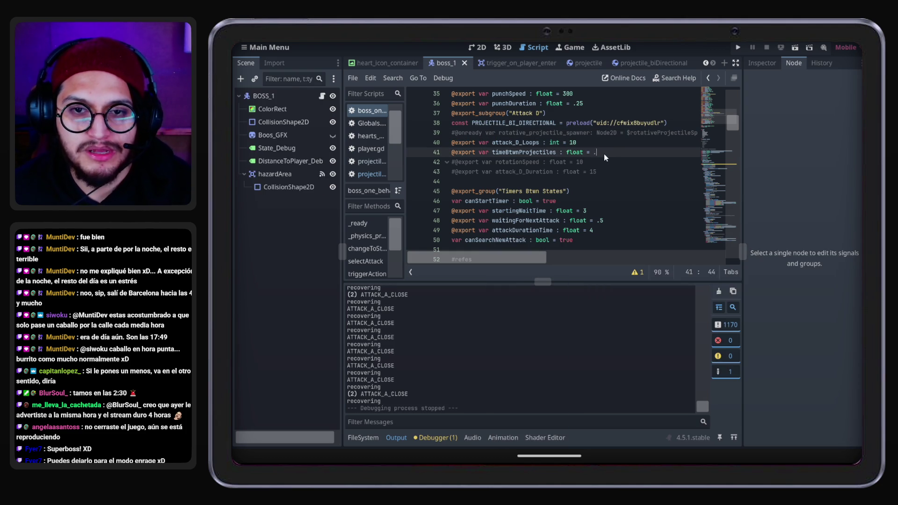
pyautogui.write('02')
pyautogui.hotkey('ctrl', 's')
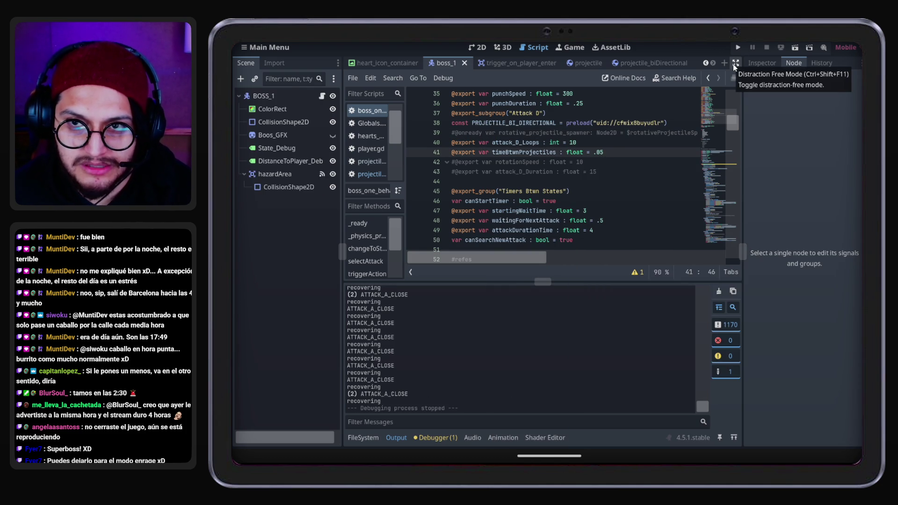
pyautogui.click(737, 50)
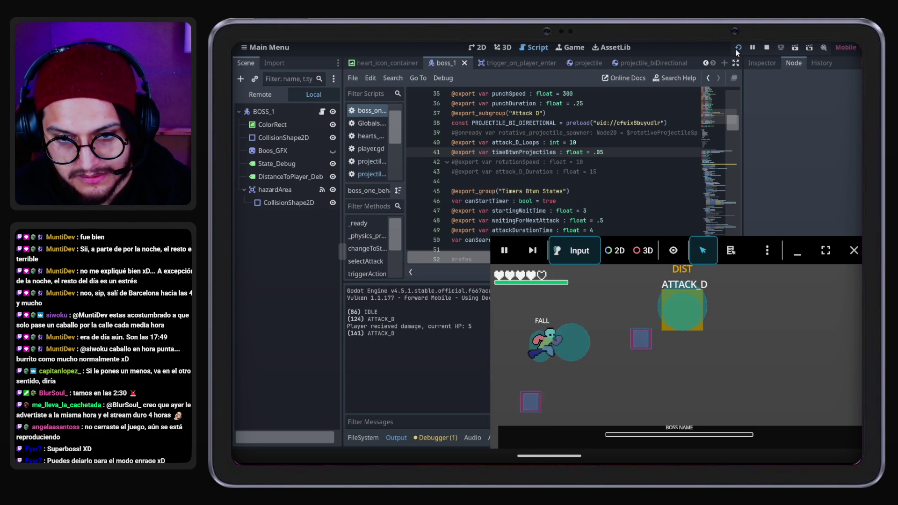
# Move the player right past the boss against the faster Attack D, then stop the game
pyautogui.press('Right')
pyautogui.press('Right')
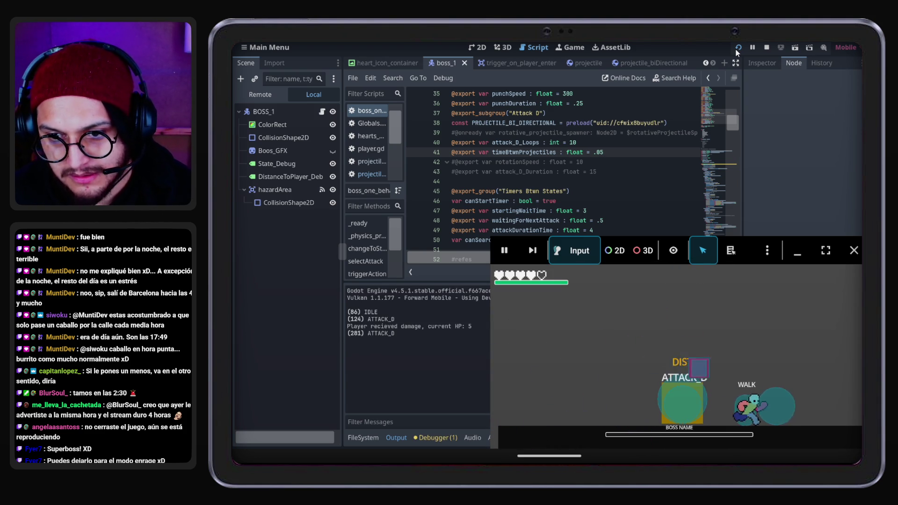
pyautogui.press('Right')
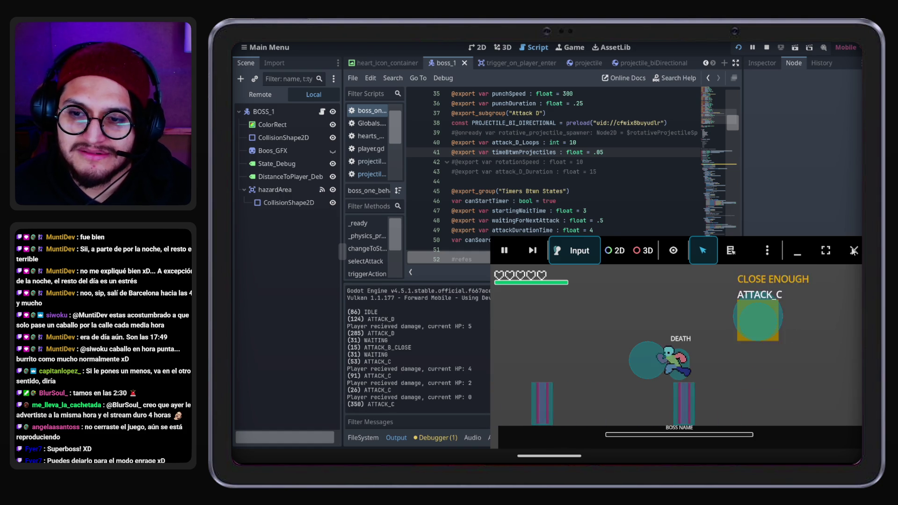
pyautogui.click(853, 251)
pyautogui.scroll(-5, 568, 203)
pyautogui.scroll(-5, 575, 187)
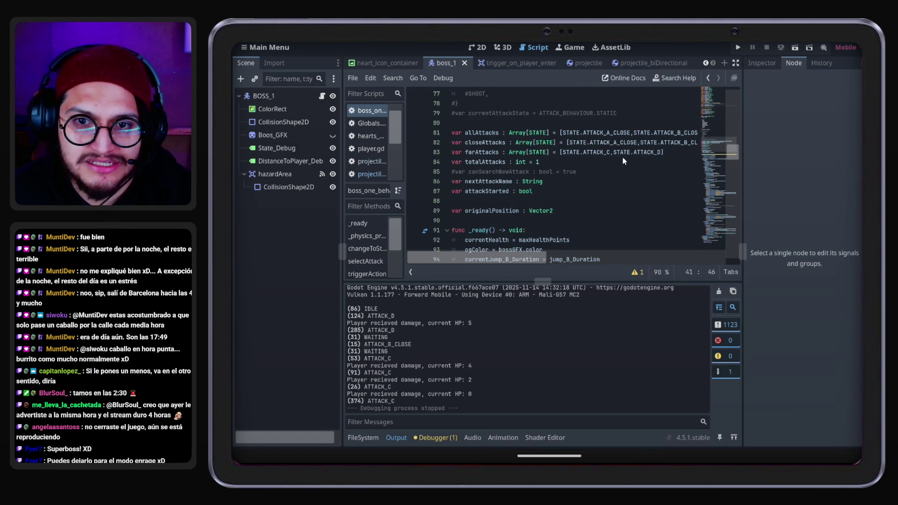
# Browse the boss script's attack code, including the ATTACK_C and Attack A close-range sections
pyautogui.doubleClick(604, 153)
pyautogui.click(496, 153)
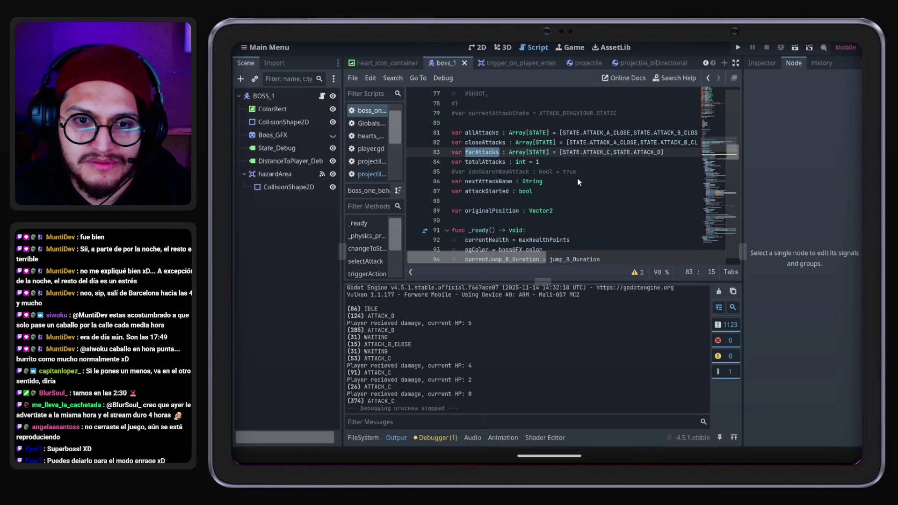
pyautogui.scroll(-5, 577, 179)
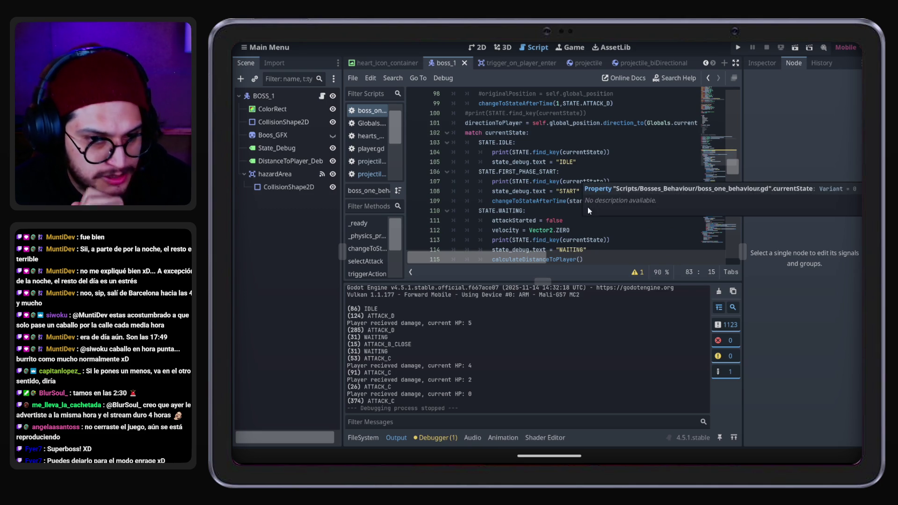
pyautogui.scroll(-3, 577, 191)
pyautogui.click(575, 162)
pyautogui.scroll(-14, 580, 193)
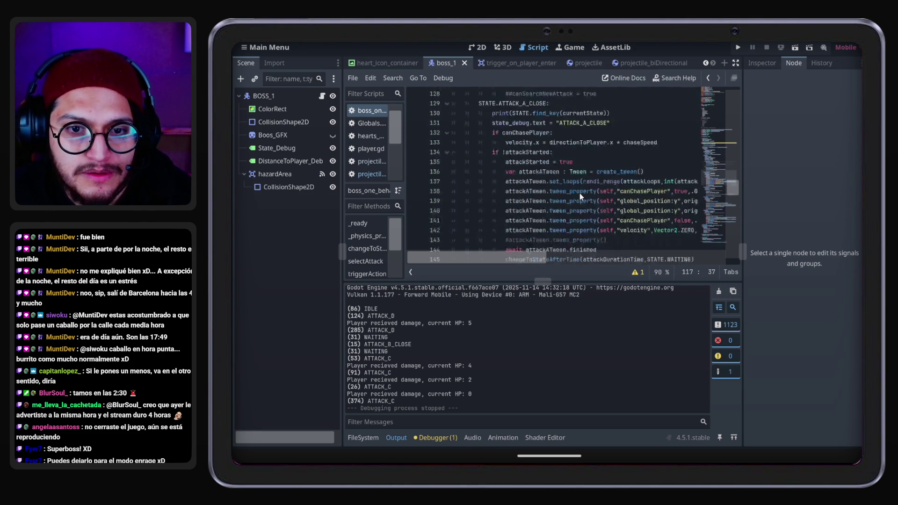
pyautogui.scroll(11, 581, 196)
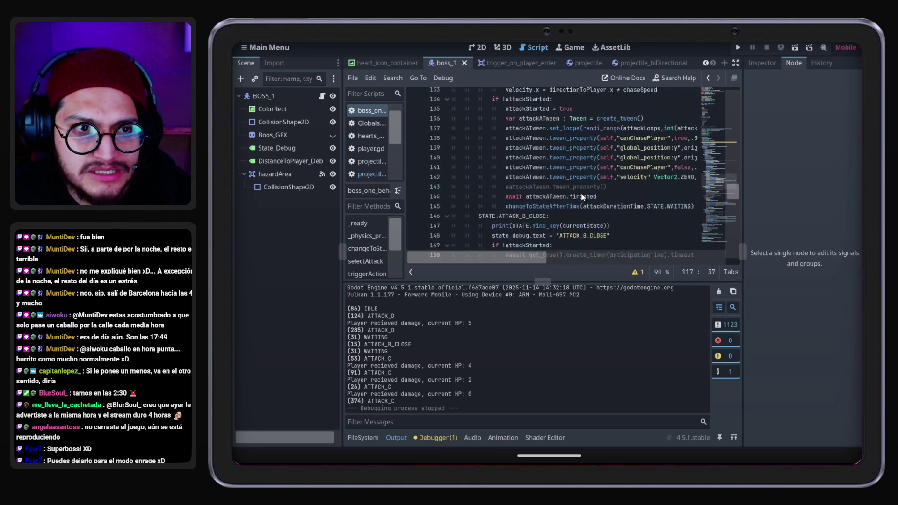
pyautogui.scroll(14, 581, 148)
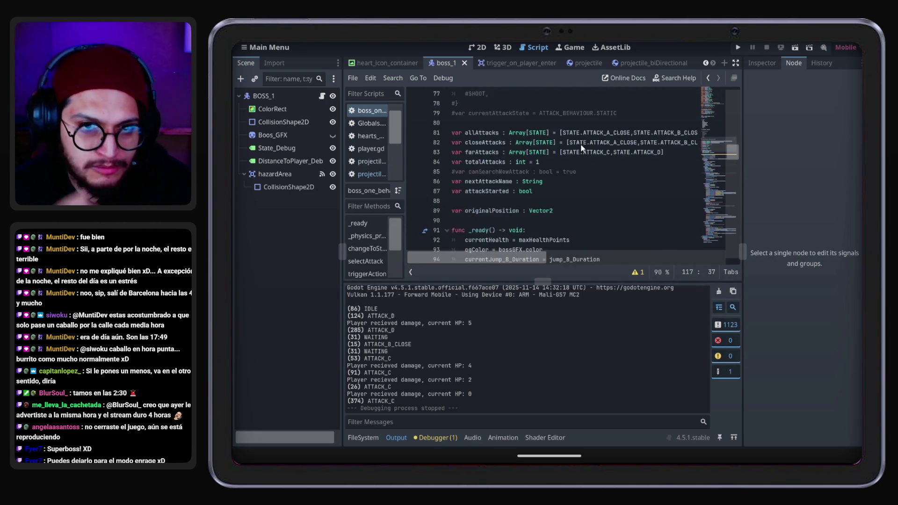
pyautogui.scroll(3, 581, 148)
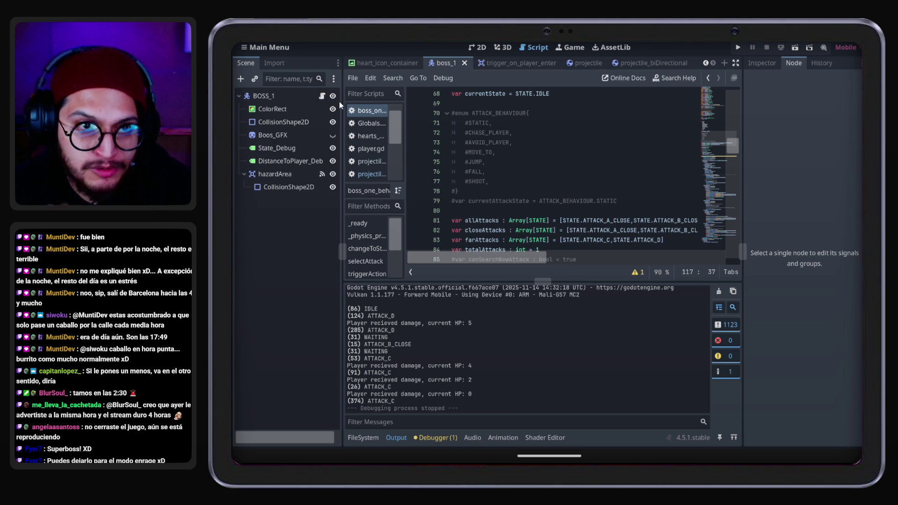
pyautogui.scroll(-6, 563, 176)
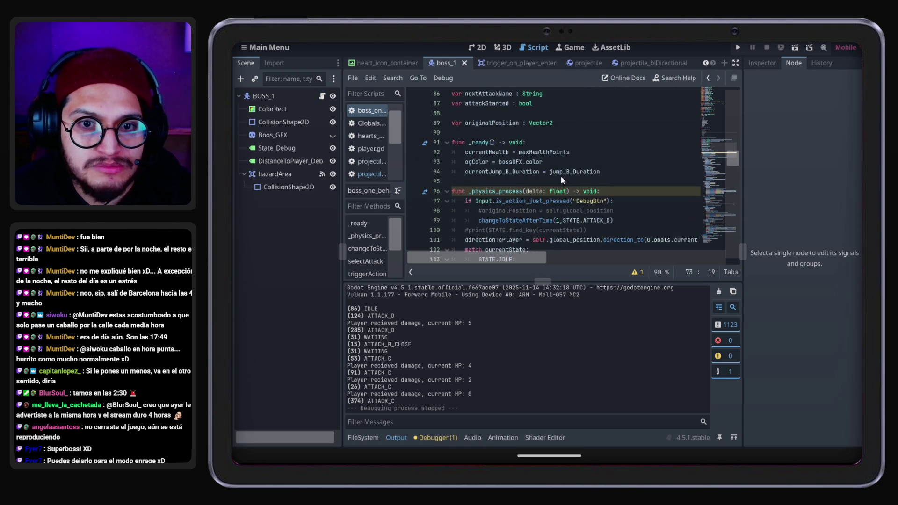
pyautogui.scroll(13, 575, 192)
pyautogui.scroll(3, 574, 192)
# Change Attack D's timeBtwnProjectiles value on line 41 from .05 to .01
pyautogui.click(580, 192)
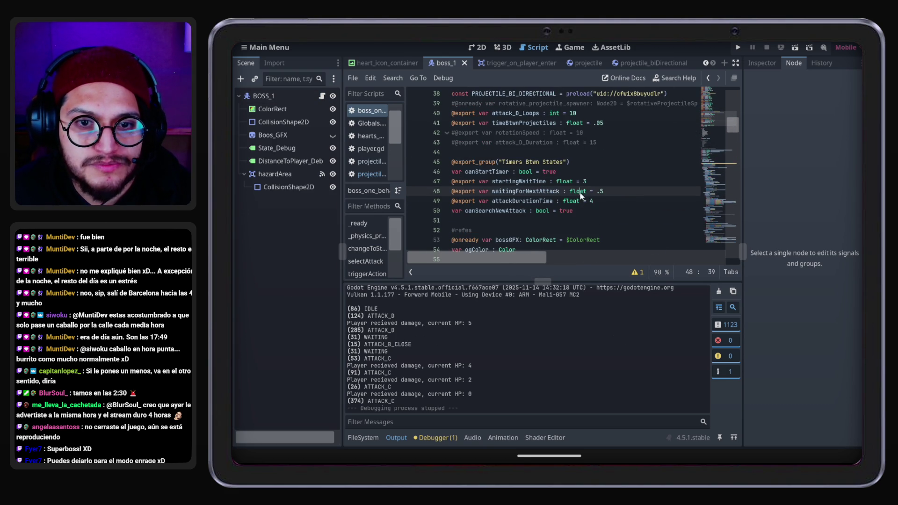
pyautogui.doubleClick(505, 191)
pyautogui.scroll(-2, 505, 194)
pyautogui.scroll(-12, 505, 193)
pyautogui.scroll(18, 505, 192)
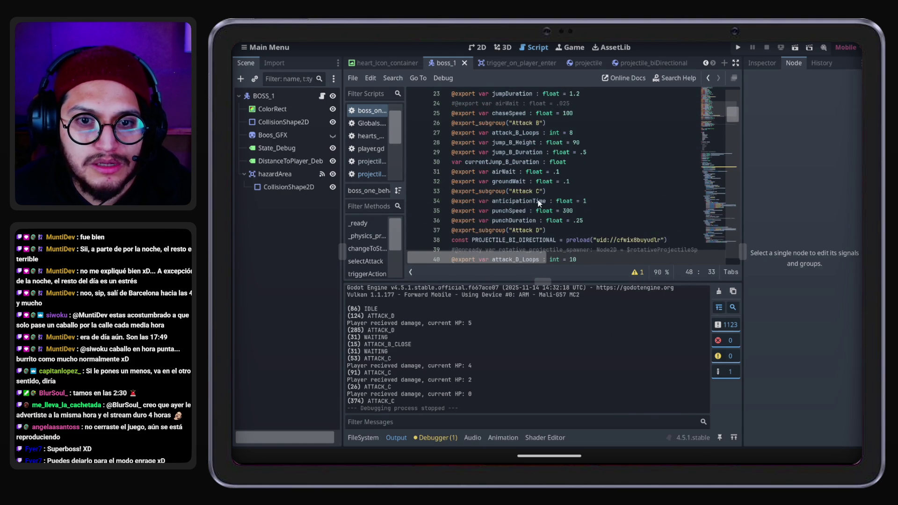
pyautogui.scroll(-1, 552, 199)
pyautogui.doubleClick(600, 240)
pyautogui.write('01')
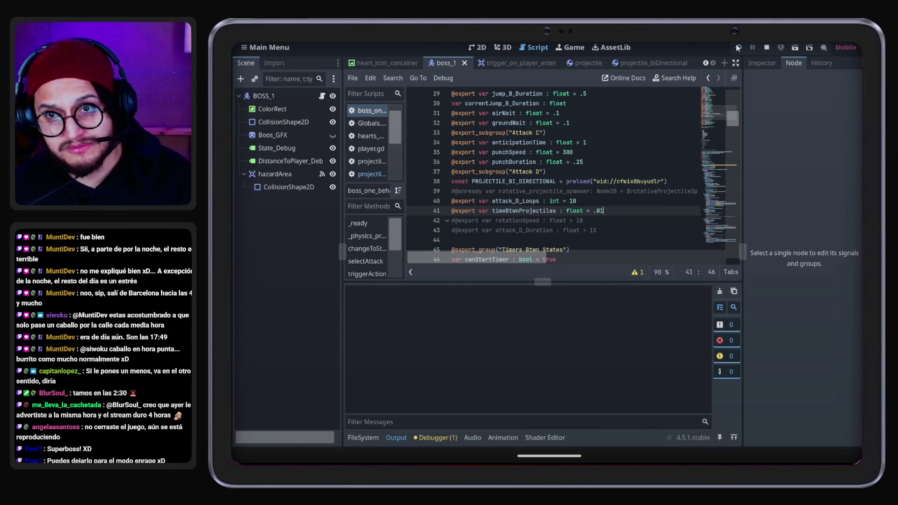
pyautogui.click(738, 47)
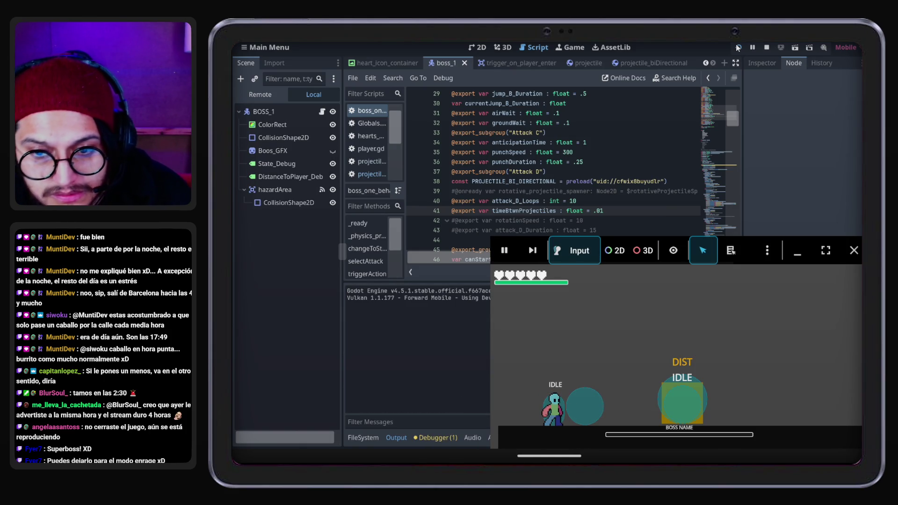
pyautogui.press('space')
pyautogui.press('Right')
pyautogui.press('Right')
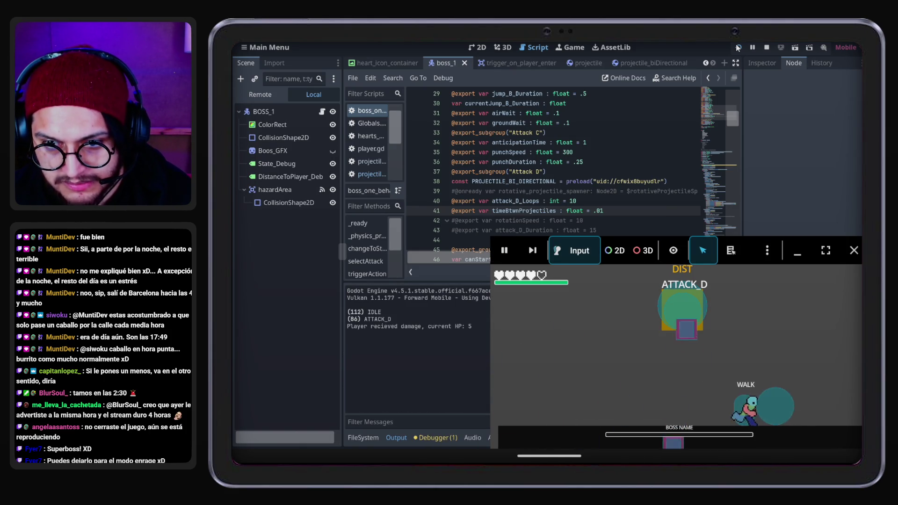
pyautogui.press('space')
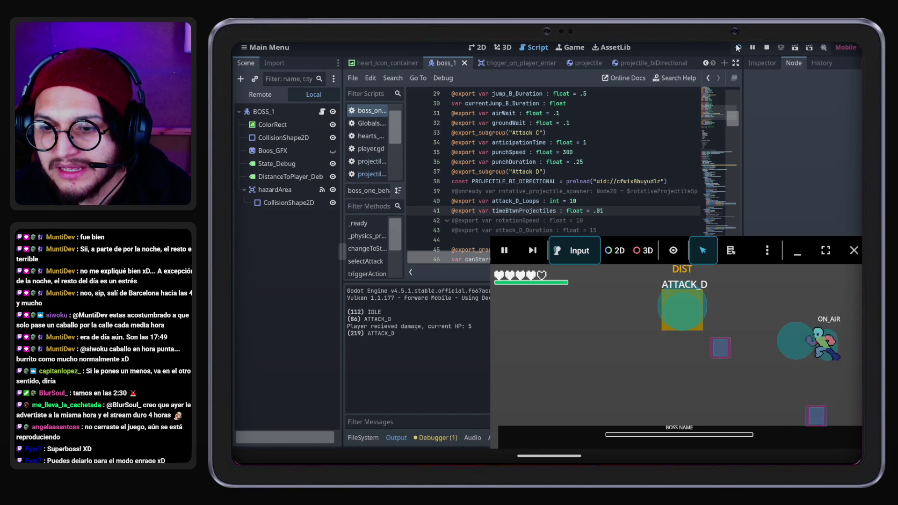
pyautogui.click(855, 250)
pyautogui.click(595, 181)
pyautogui.moveTo(492, 211); pyautogui.dragTo(560, 211)
pyautogui.scroll(-15, 613, 188)
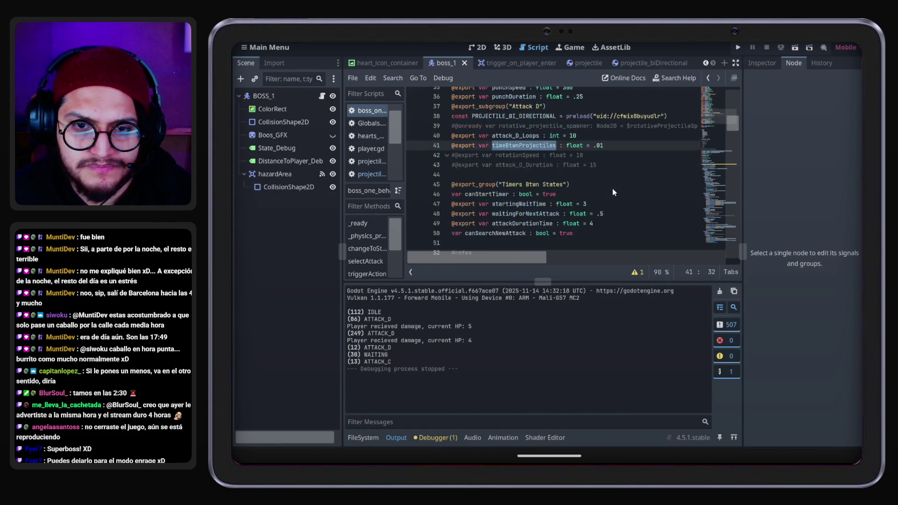
# Change line 181's int(attackLoops*1.5) to int(attackLoops*3)
pyautogui.scroll(-14, 613, 188)
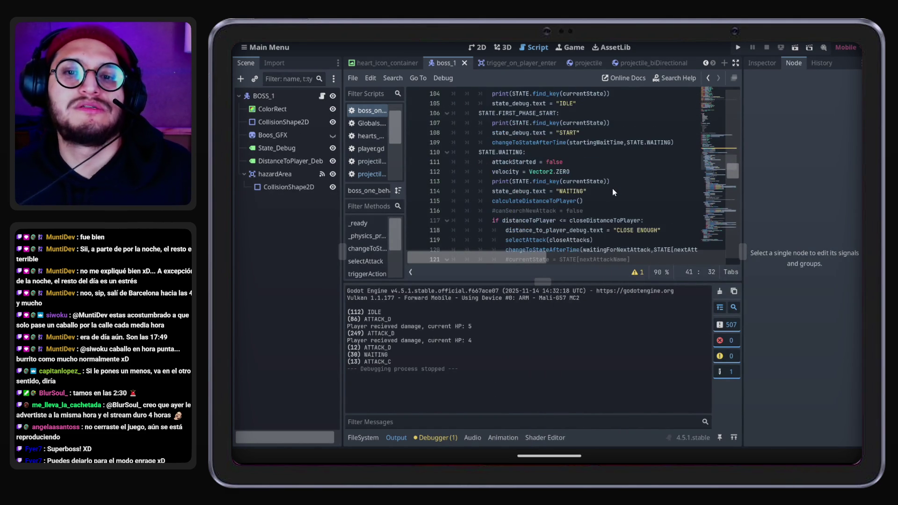
pyautogui.scroll(-7, 613, 188)
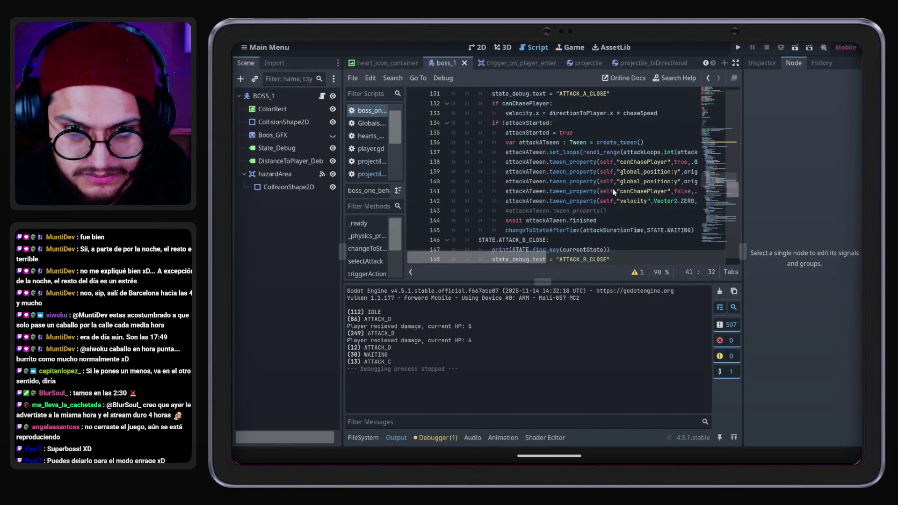
pyautogui.scroll(-11, 613, 188)
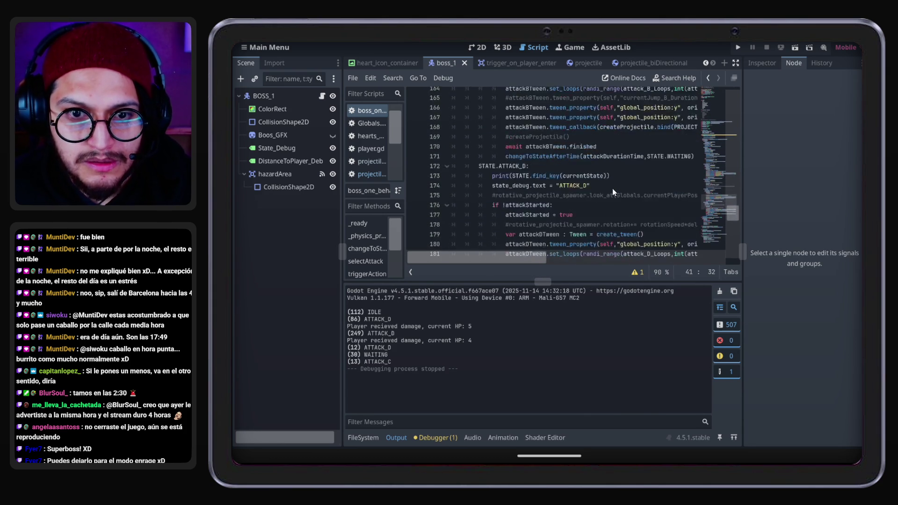
pyautogui.hscroll(2, 531, 260)
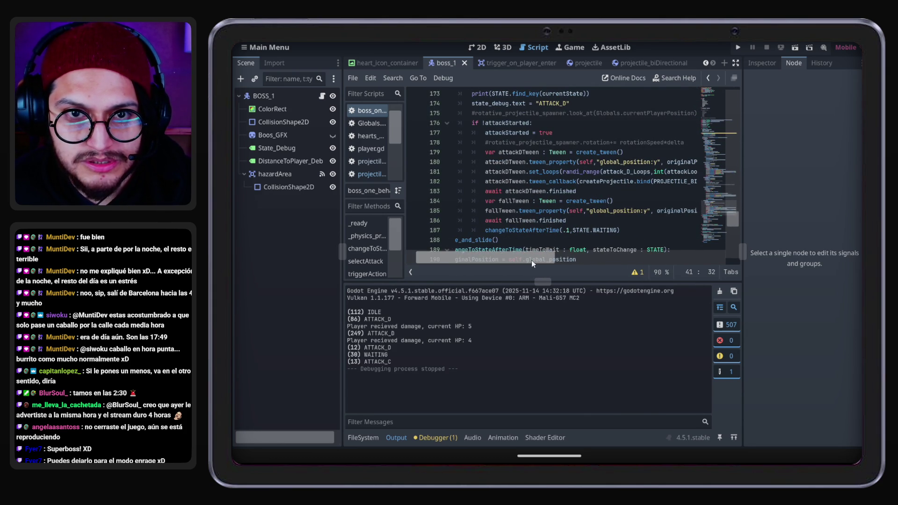
pyautogui.scroll(-1, 531, 260)
pyautogui.moveTo(532, 264); pyautogui.dragTo(586, 260)
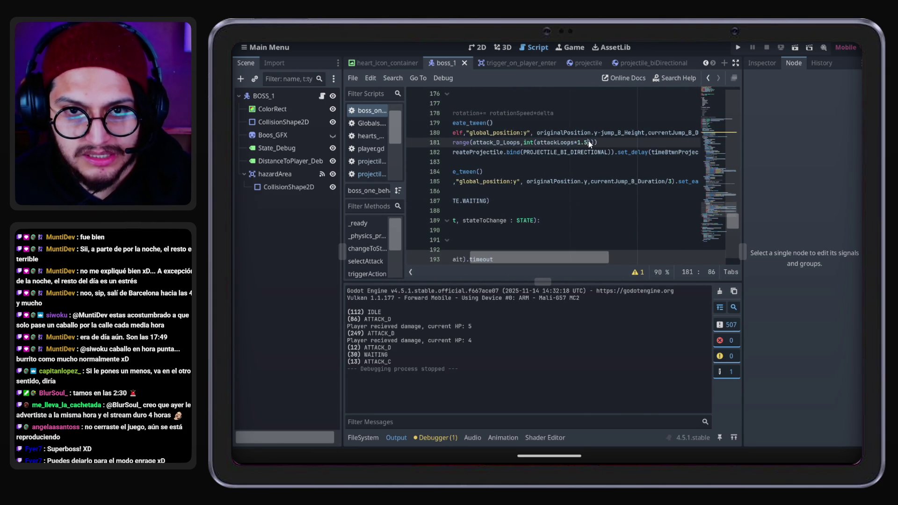
pyautogui.write('3')
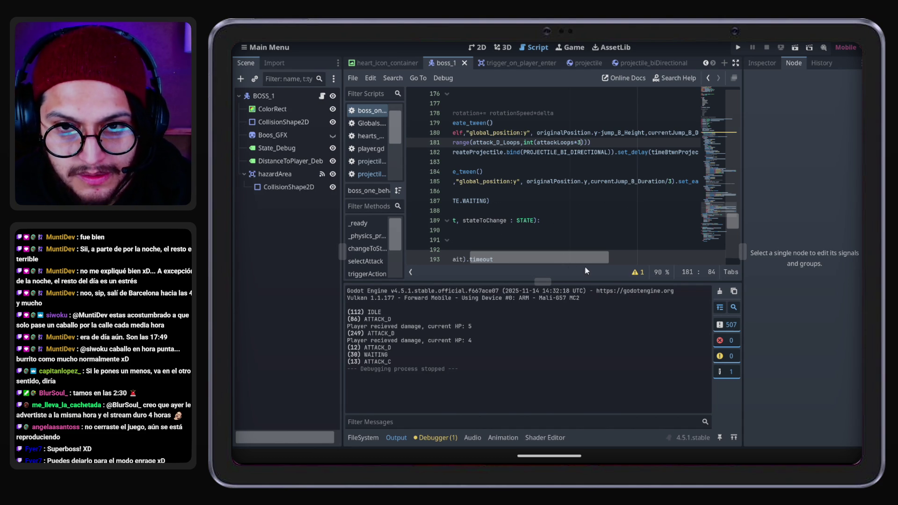
pyautogui.moveTo(578, 265)
pyautogui.mouseDown()
pyautogui.moveTo(596, 260)
pyautogui.moveTo(527, 260)
pyautogui.moveTo(625, 254)
pyautogui.moveTo(521, 251)
pyautogui.moveTo(706, 237)
pyautogui.mouseUp()
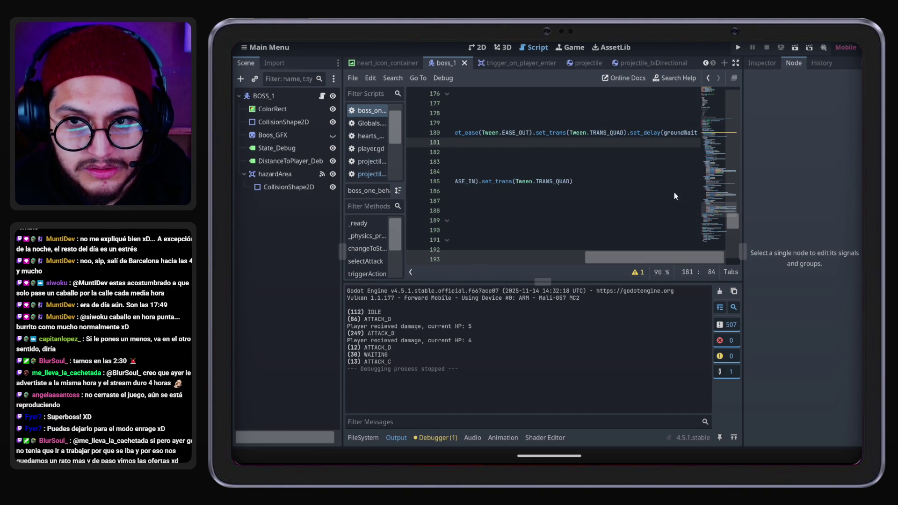
# Check the set_delay call on line 180, save the boss script, and start a playtest
pyautogui.moveTo(626, 133); pyautogui.dragTo(654, 136)
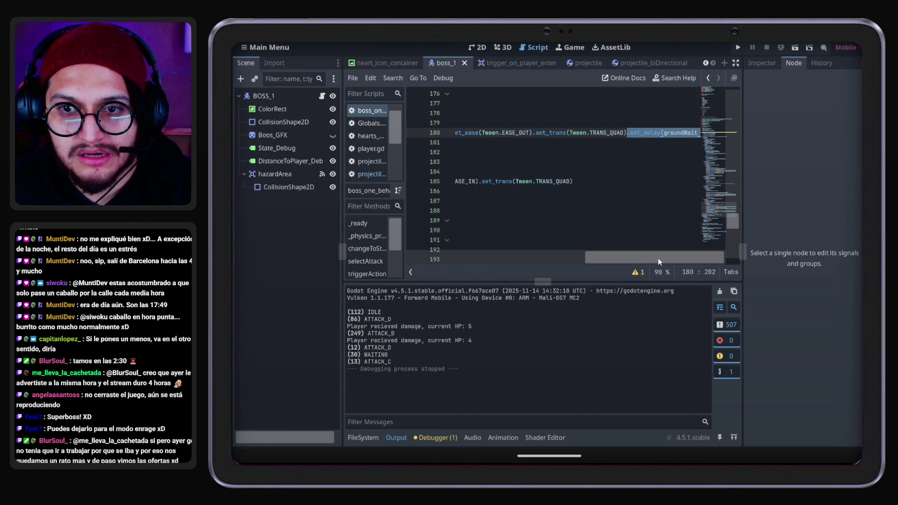
pyautogui.moveTo(652, 261); pyautogui.dragTo(464, 257)
pyautogui.hotkey('ctrl', 's')
pyautogui.click(738, 47)
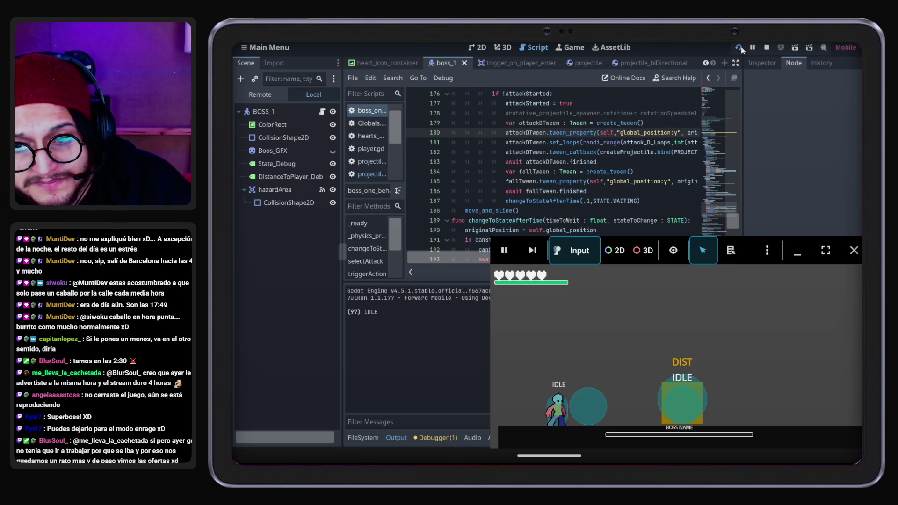
# Jump and double jump around the arena to dodge the boss's Attack D projectiles
pyautogui.press('space')
pyautogui.press('space')
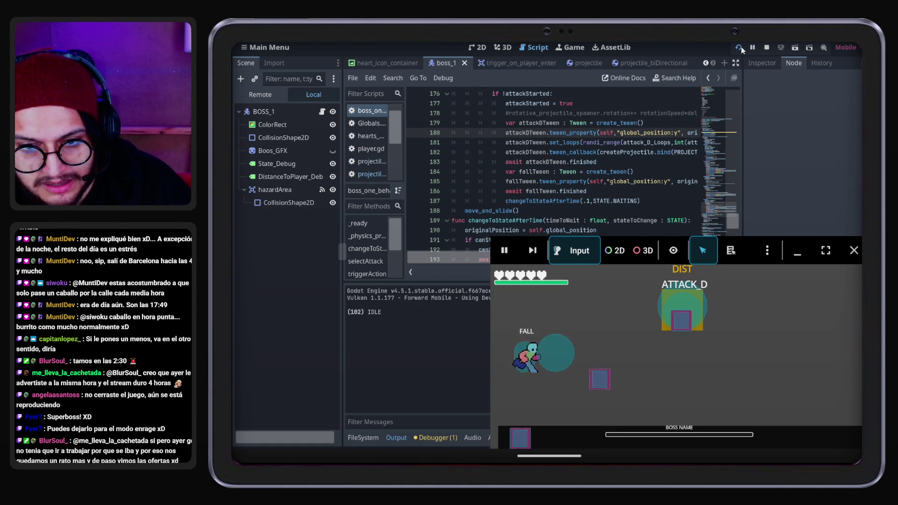
pyautogui.press('Right')
pyautogui.press('Right')
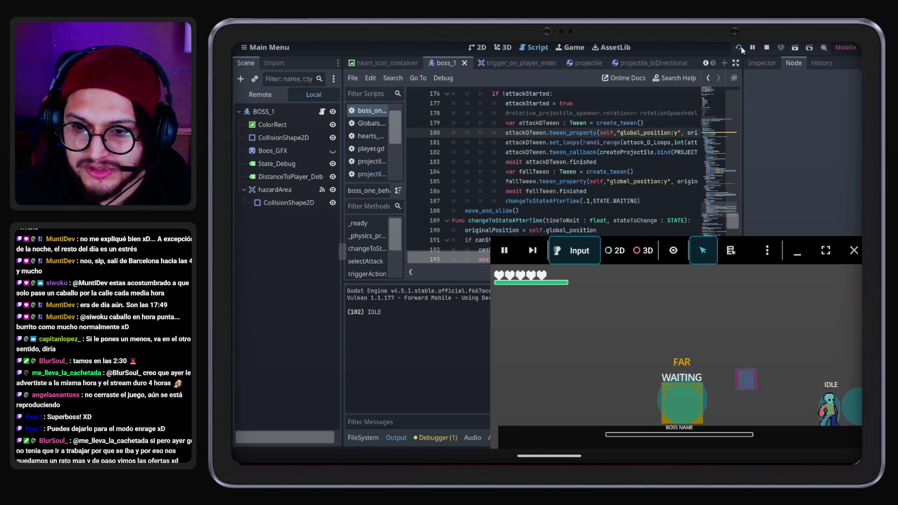
pyautogui.press('Up')
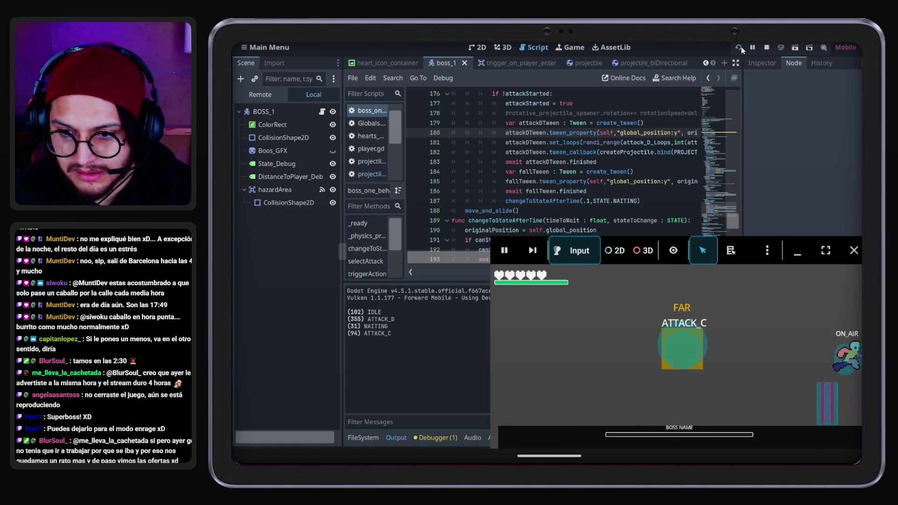
pyautogui.press('Up')
pyautogui.press('Left')
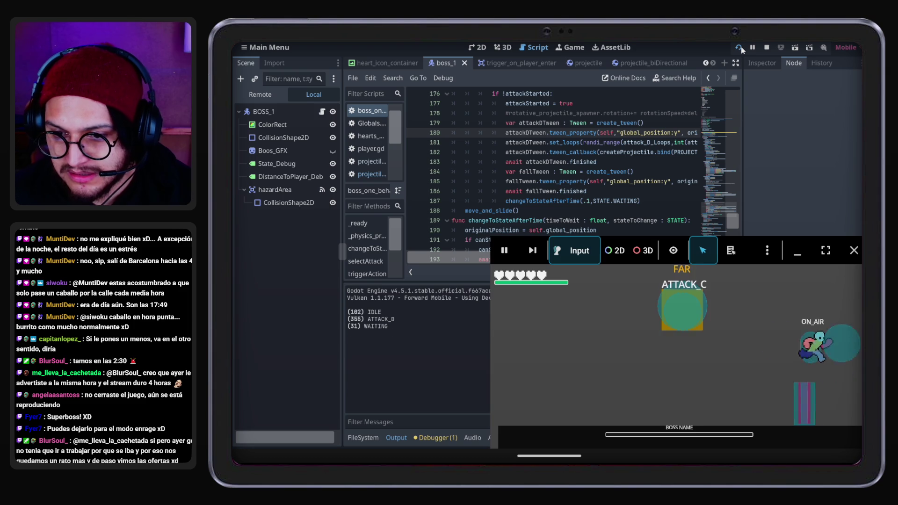
pyautogui.press('Up')
pyautogui.press('Up')
pyautogui.press('Right')
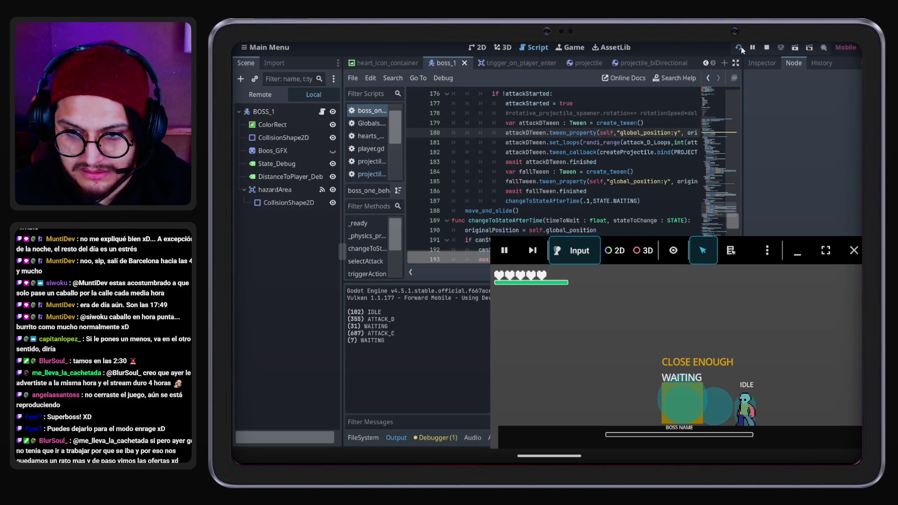
# Run left and right across the arena with the boss chasing, then stop the game
pyautogui.press('Left')
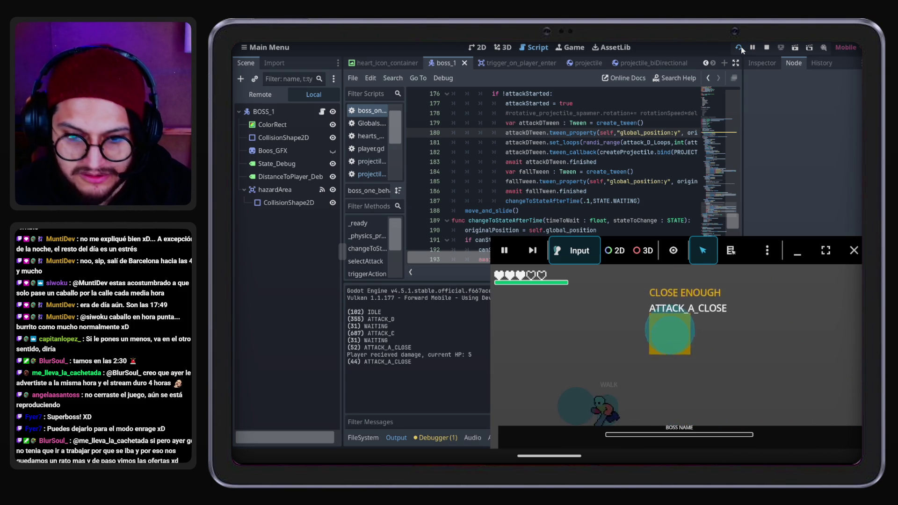
pyautogui.press('Right')
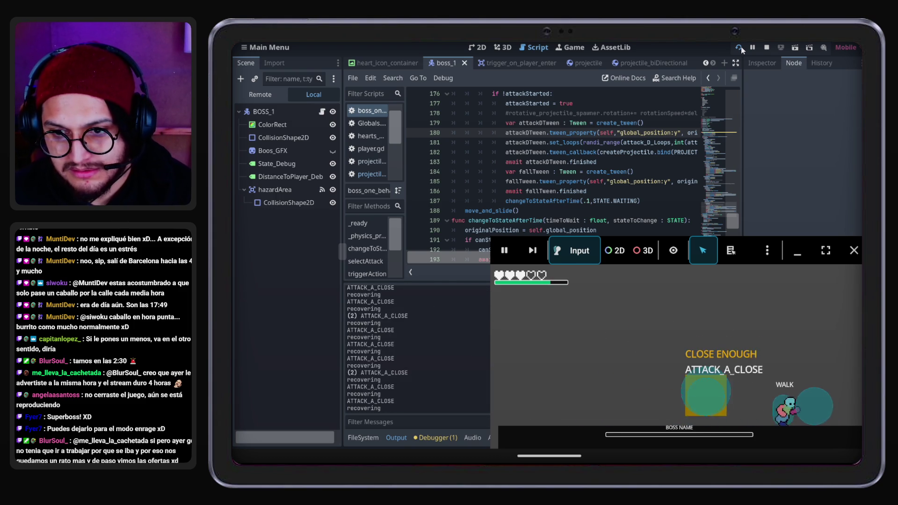
pyautogui.press('Left')
pyautogui.press('Right')
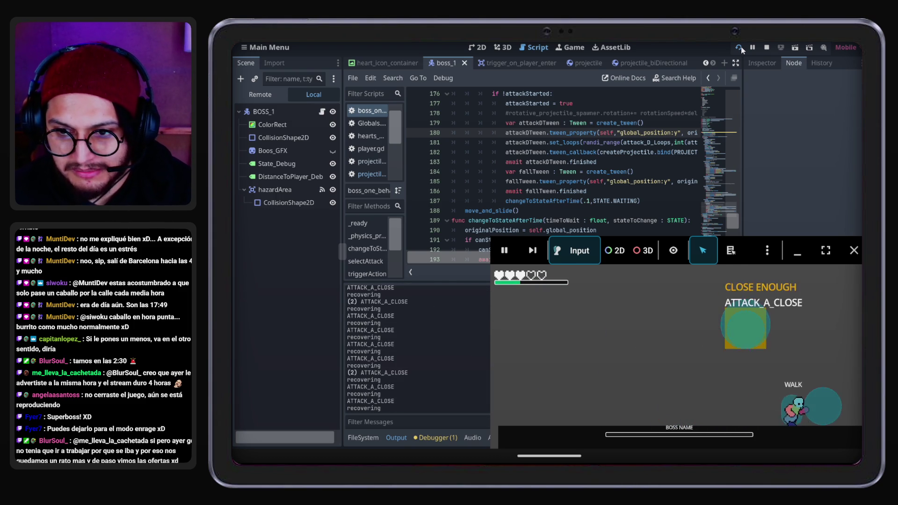
pyautogui.press('Right')
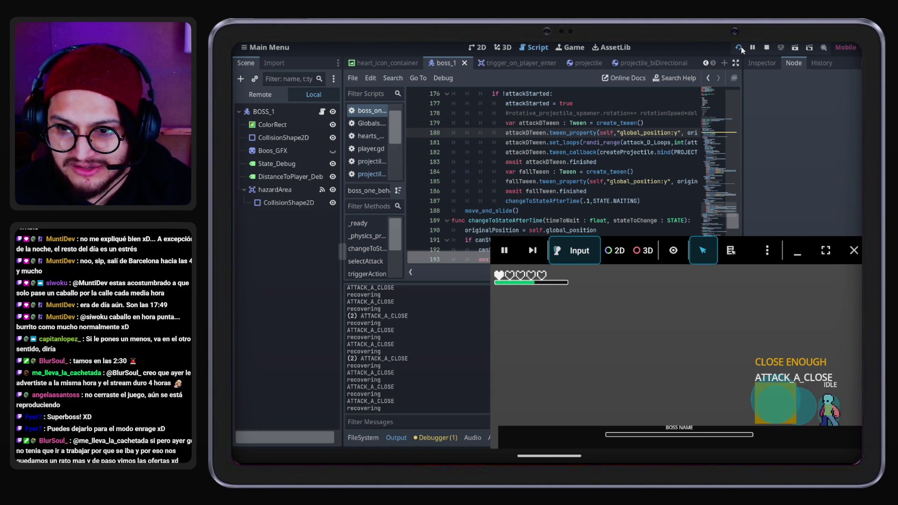
pyautogui.press('Right')
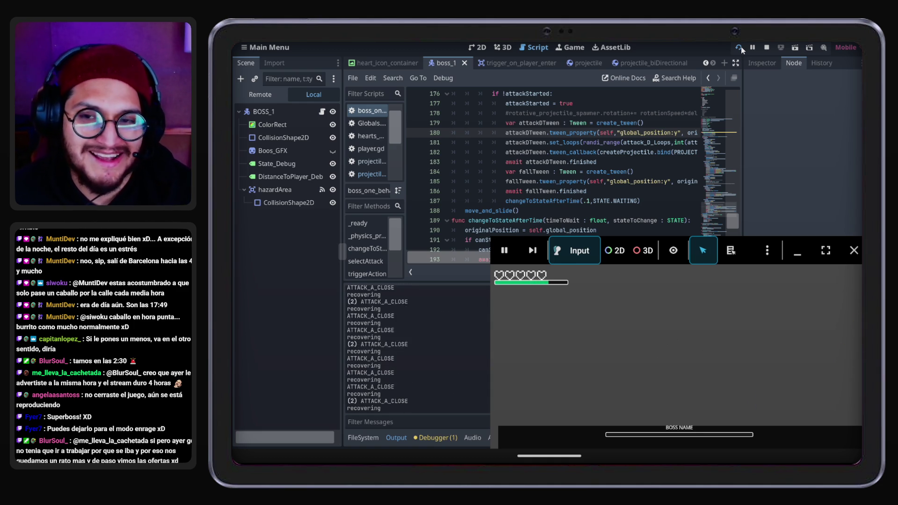
pyautogui.click(766, 51)
pyautogui.click(555, 172)
# Inspect Attack D's tween and its transition to the WAITING state
pyautogui.click(583, 133)
pyautogui.doubleClick(603, 201)
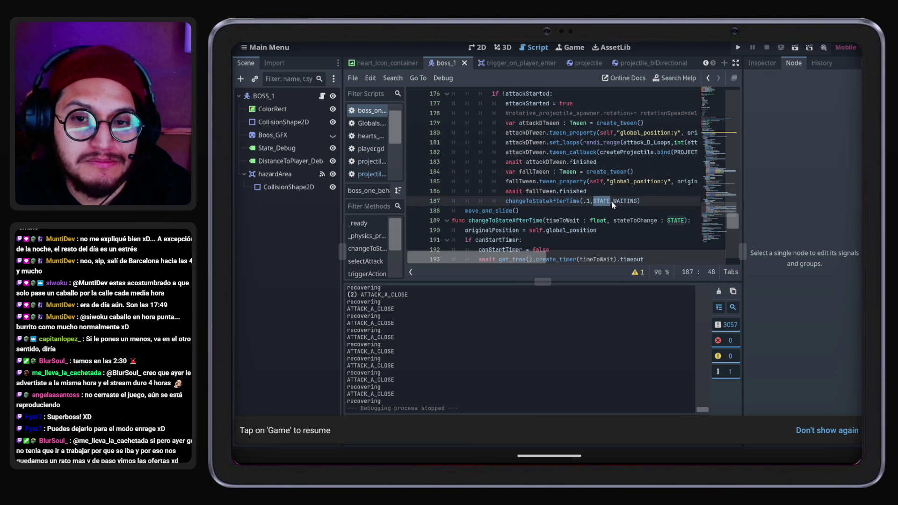
pyautogui.doubleClick(625, 201)
pyautogui.doubleClick(606, 202)
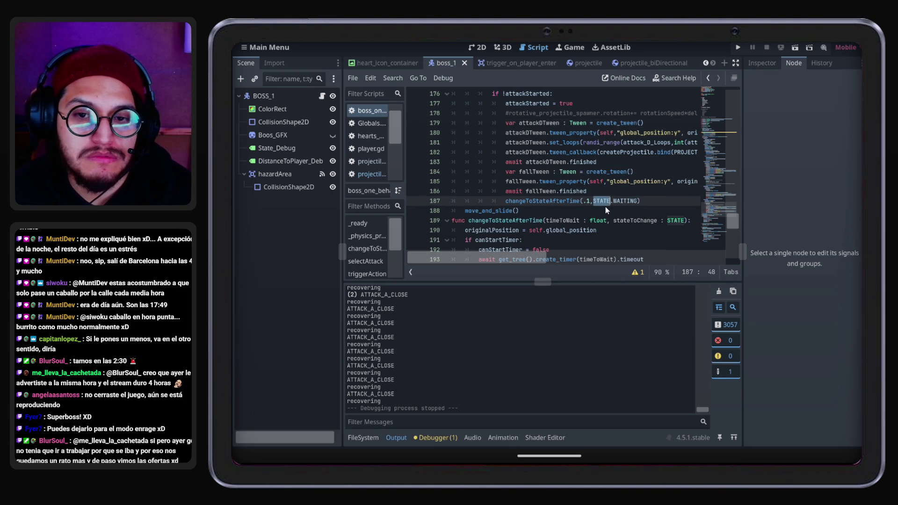
pyautogui.scroll(-3, 561, 216)
pyautogui.scroll(6, 561, 216)
pyautogui.scroll(-1, 560, 213)
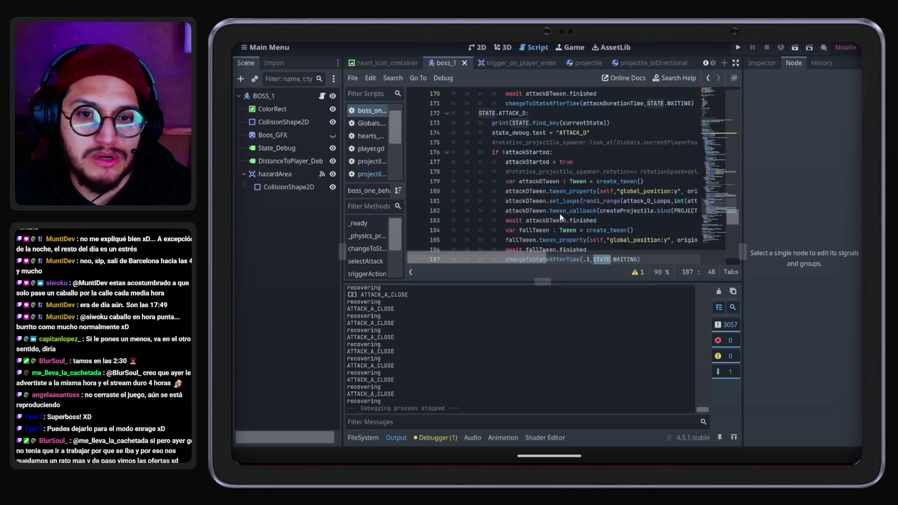
pyautogui.moveTo(529, 254)
pyautogui.mouseDown()
pyautogui.moveTo(604, 265)
pyautogui.moveTo(552, 264)
pyautogui.moveTo(561, 269)
pyautogui.moveTo(616, 268)
pyautogui.moveTo(524, 260)
pyautogui.mouseUp()
# Review the timeBtwnProjectiles export variable, then switch to the projectile_biDirectional scene
pyautogui.scroll(15, 546, 198)
pyautogui.scroll(10, 551, 206)
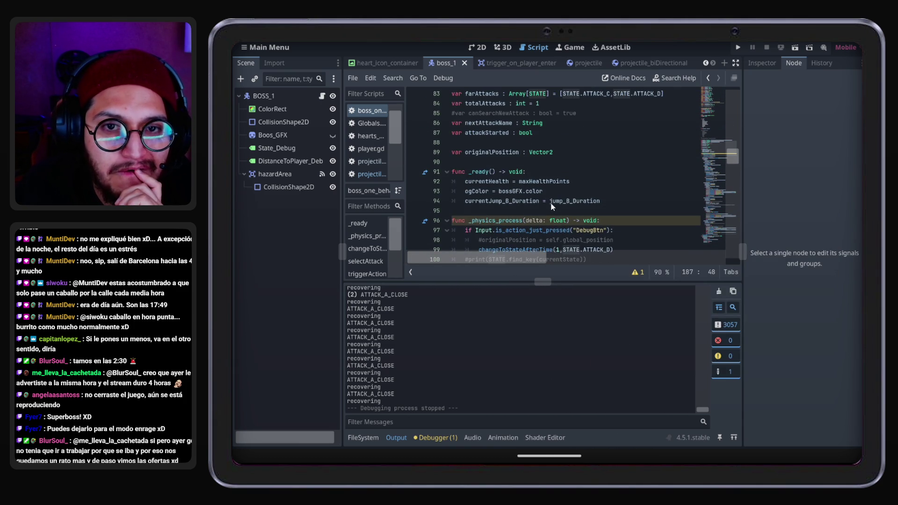
pyautogui.scroll(2, 552, 207)
pyautogui.scroll(14, 551, 207)
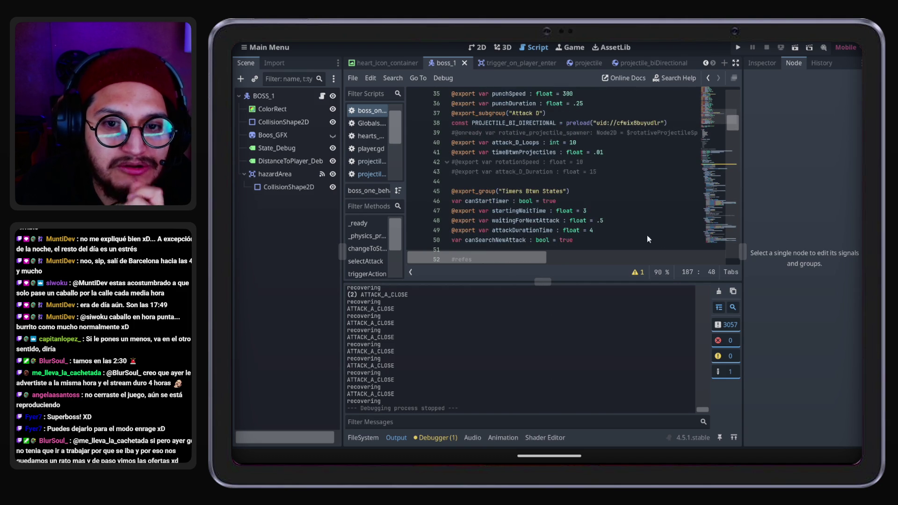
pyautogui.scroll(2, 586, 221)
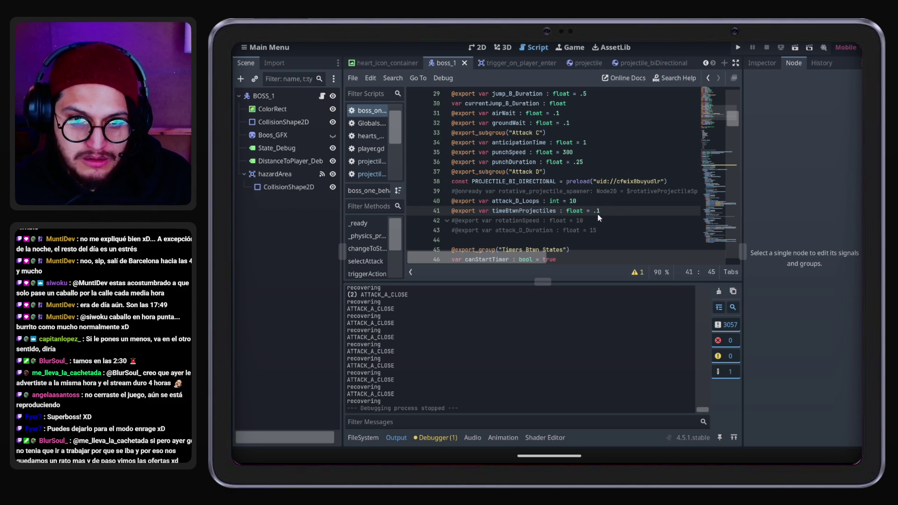
pyautogui.doubleClick(542, 210)
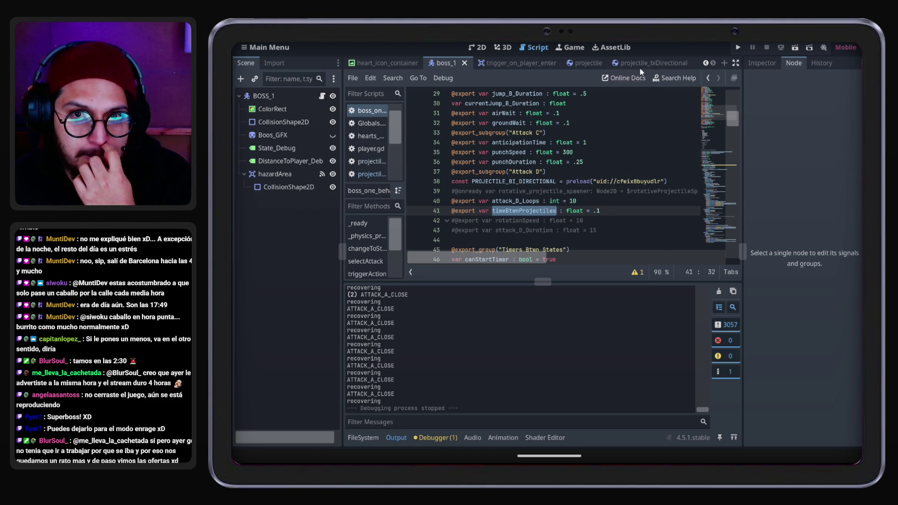
pyautogui.click(664, 63)
# Open projectile_bi_directional.gd and playtest the boss fight with projectile velocity 250
pyautogui.click(321, 98)
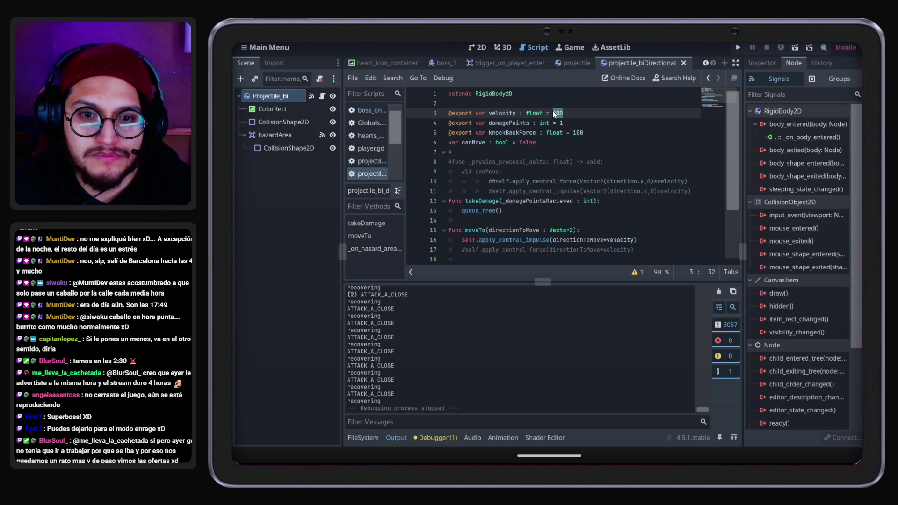
pyautogui.click(738, 47)
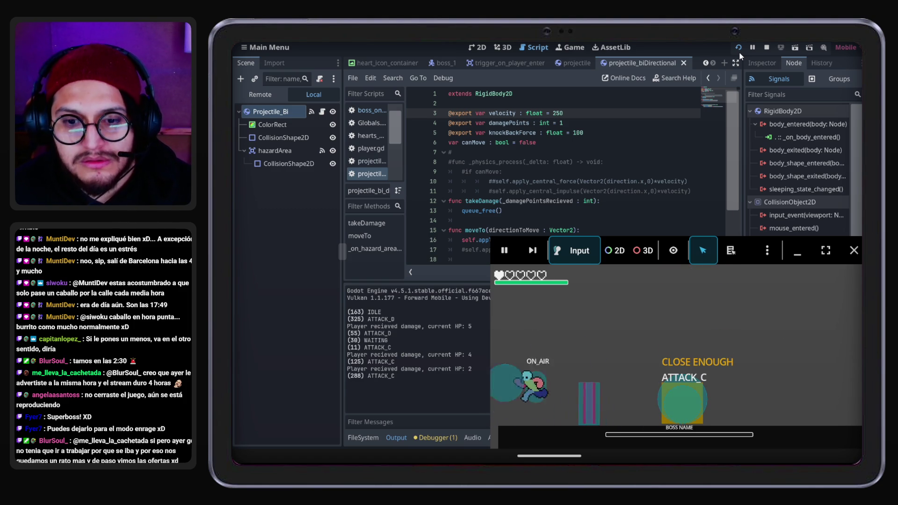
# Walk the player right through the boss's attacks until hit, then stop the game
pyautogui.press('Right')
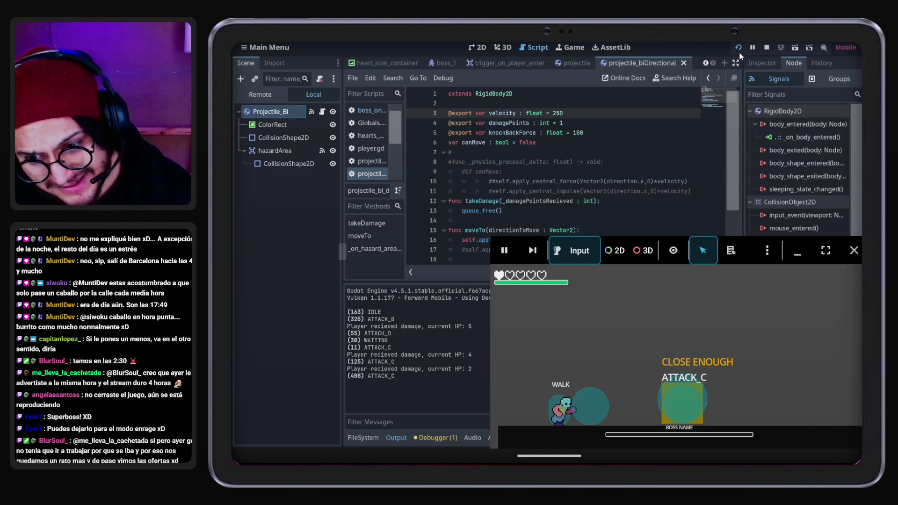
pyautogui.press('Right')
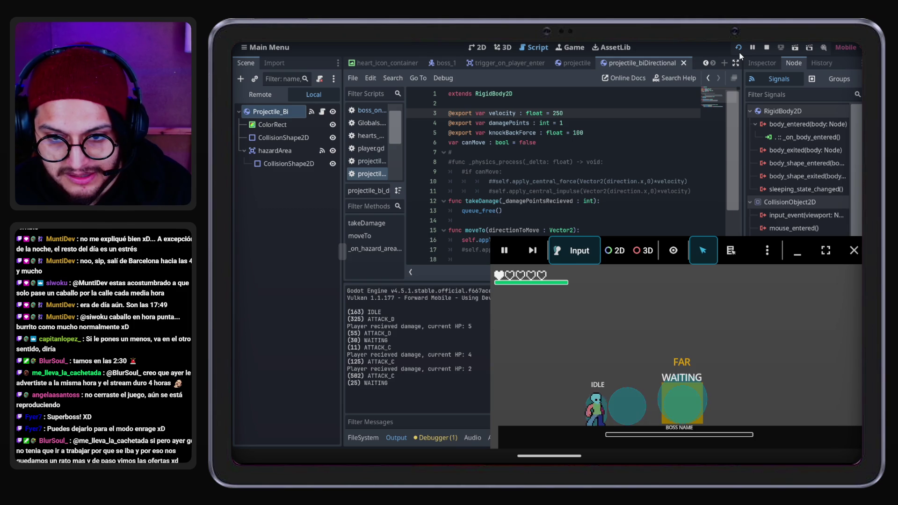
pyautogui.press('Right')
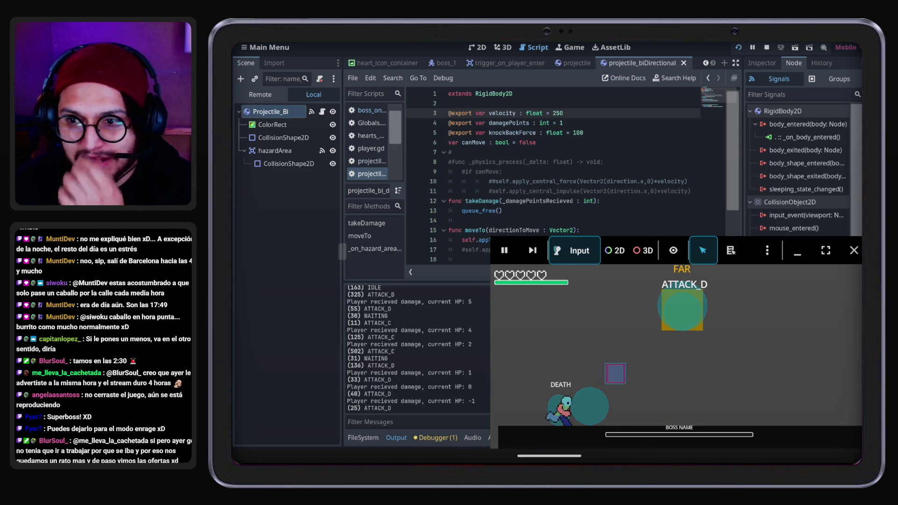
pyautogui.press('F8')
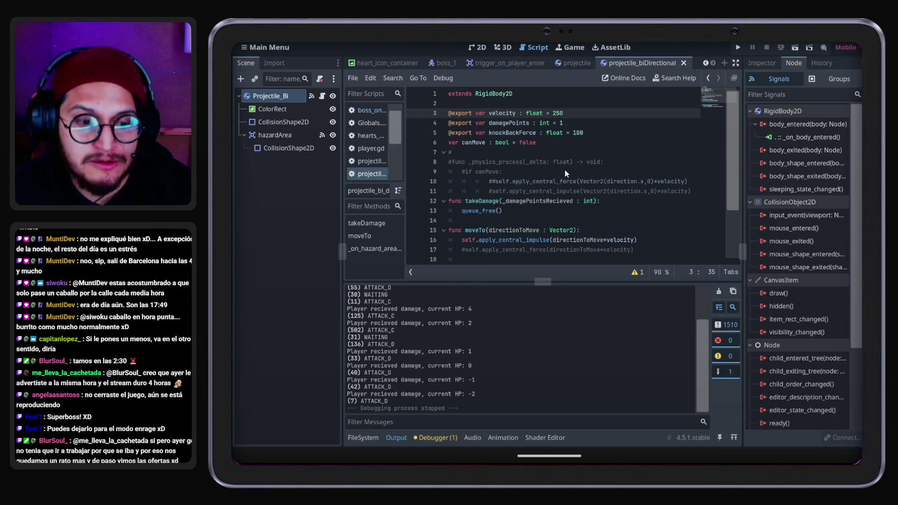
# Change the bi-directional projectile velocity to 300 and save the script
pyautogui.scroll(-3, 538, 166)
pyautogui.scroll(3, 563, 179)
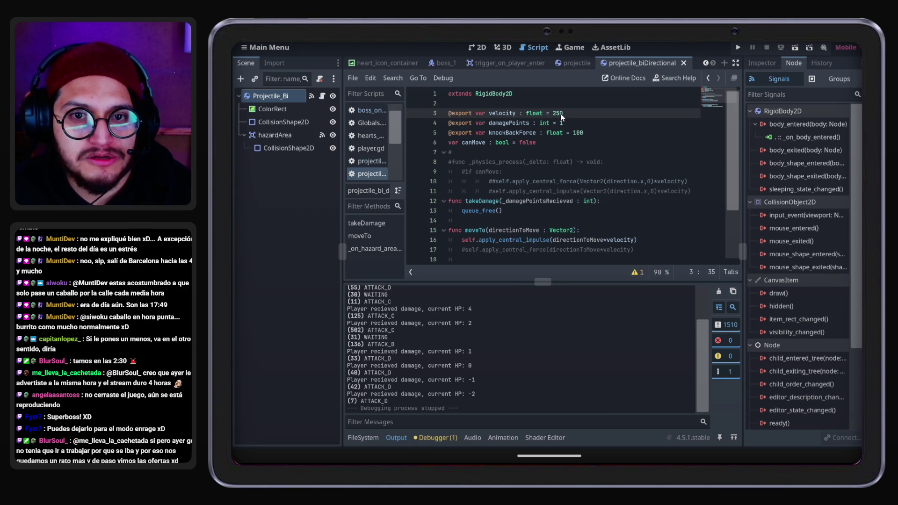
pyautogui.write('0')
pyautogui.hotkey('ctrl', 's')
# Playtest with projectile velocity 300, walking and jumping to dodge projectiles, then stop the game
pyautogui.click(738, 47)
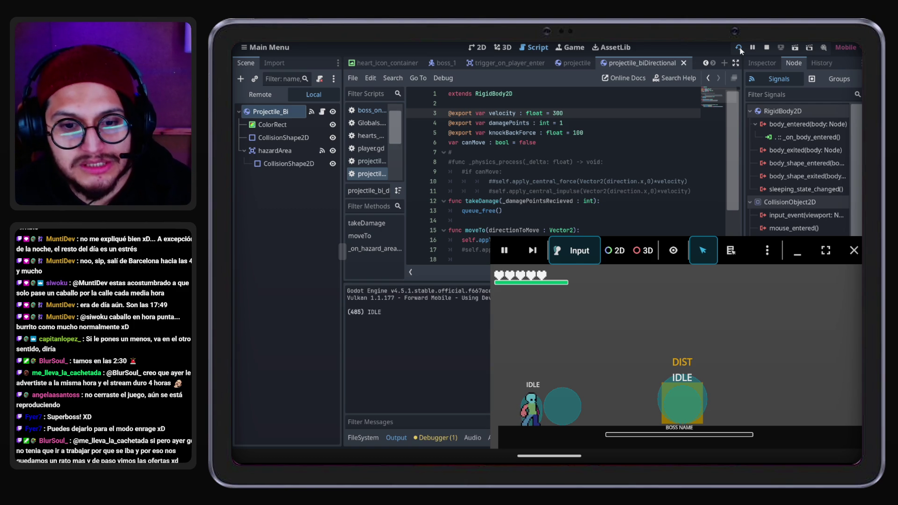
pyautogui.press('Left')
pyautogui.press('Right')
pyautogui.press('Right')
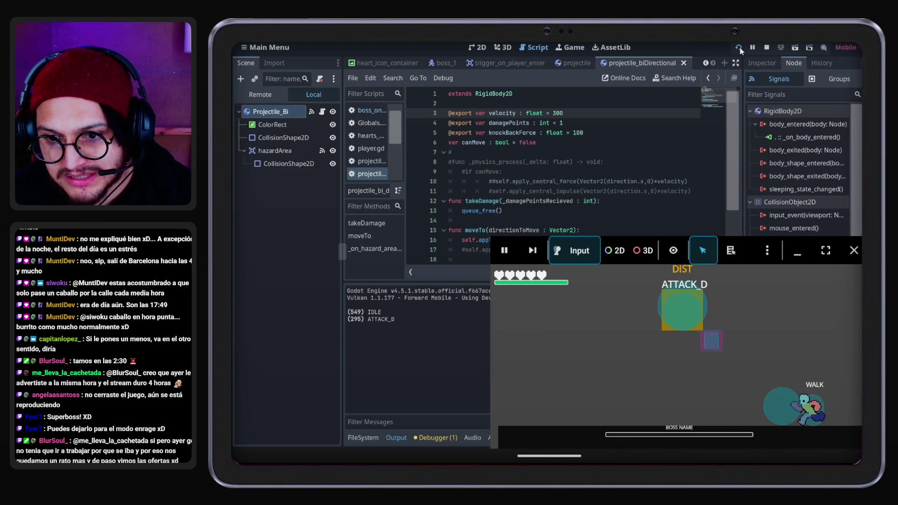
pyautogui.press('space')
pyautogui.press('Right')
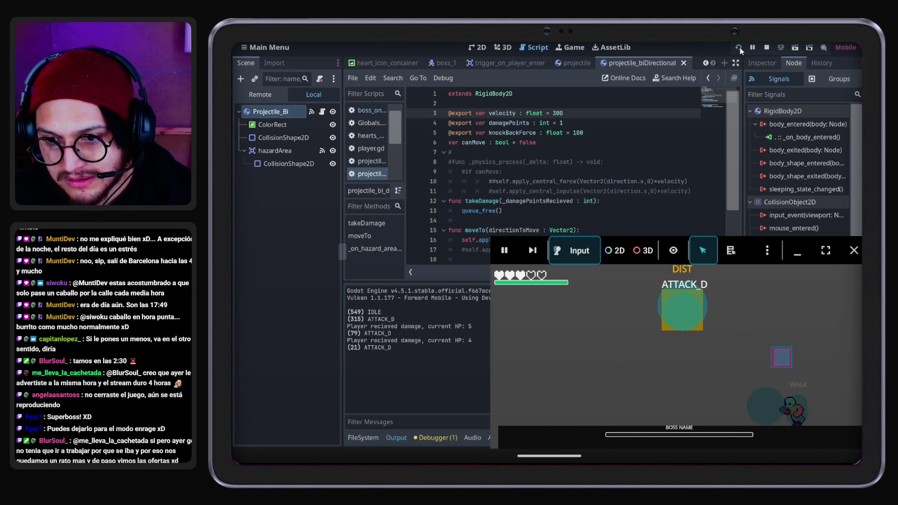
pyautogui.press('space')
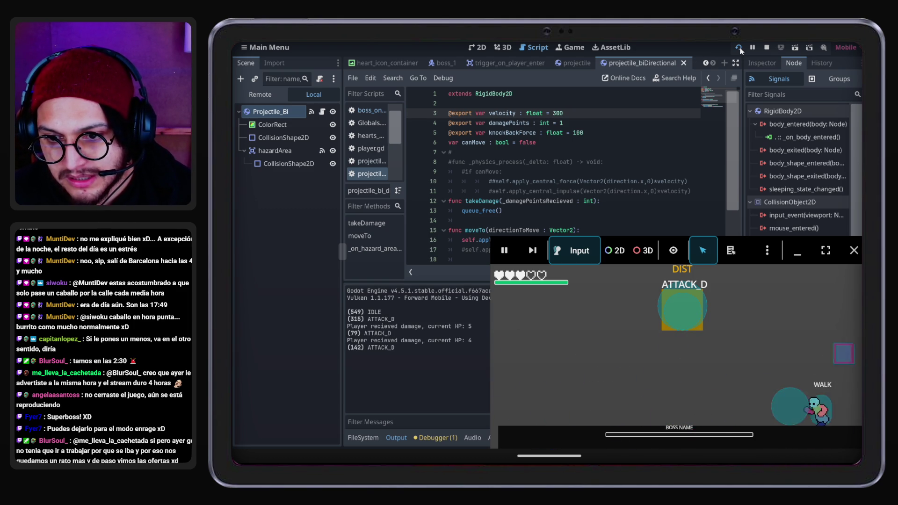
pyautogui.press('space')
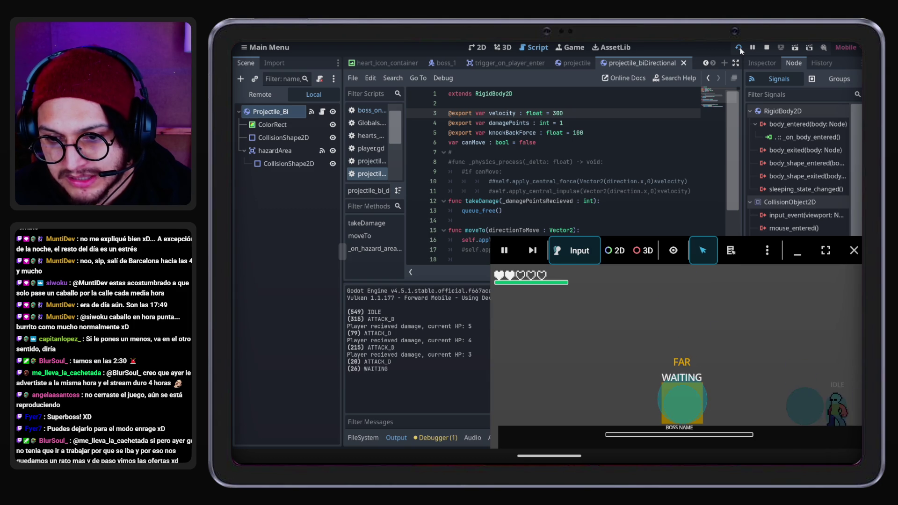
pyautogui.press('Right')
pyautogui.press('space')
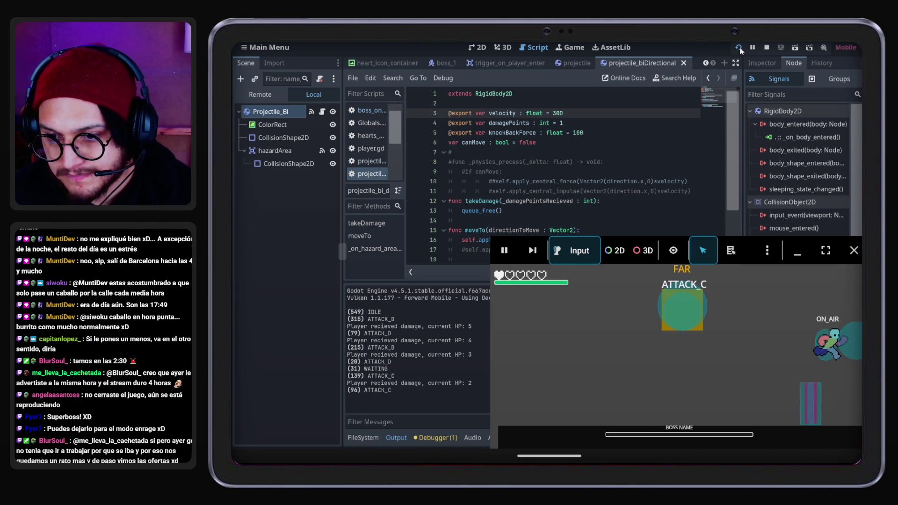
pyautogui.press('space')
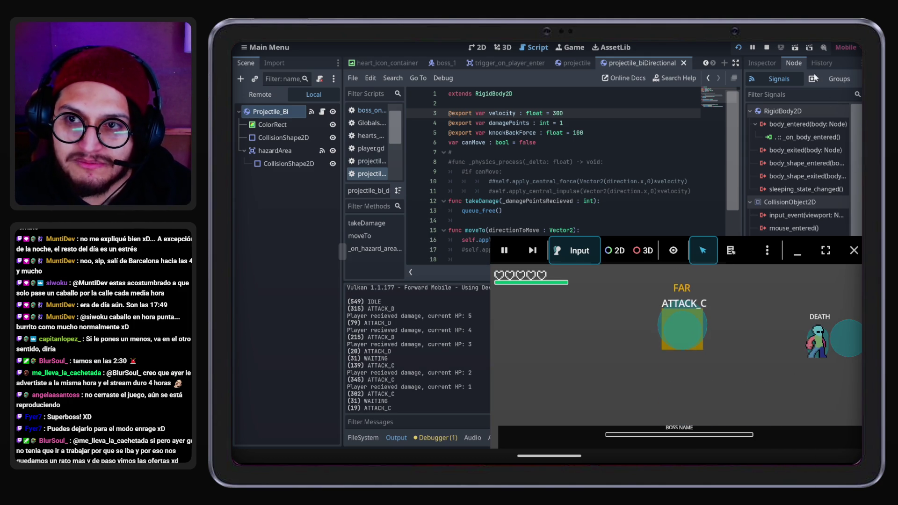
pyautogui.click(853, 250)
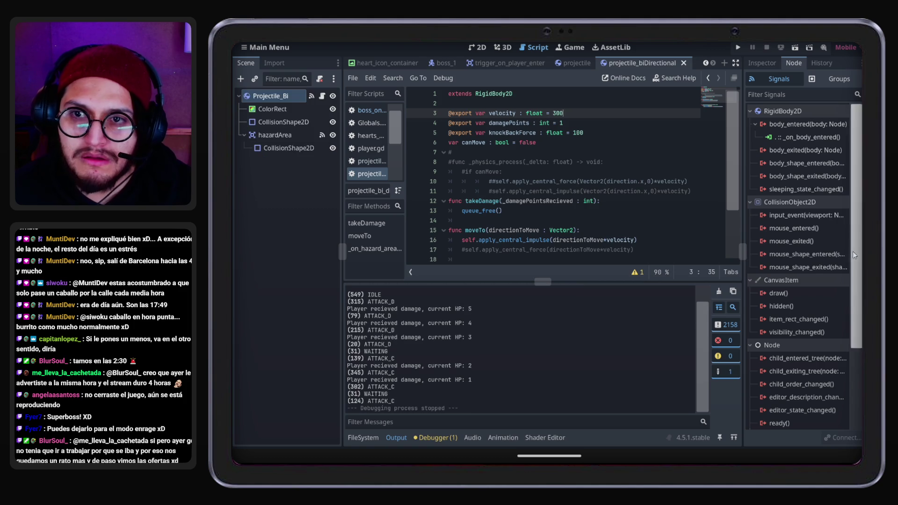
# Return to the boss_1 script and scroll to the Attack C code
pyautogui.scroll(-3, 552, 172)
pyautogui.scroll(3, 557, 171)
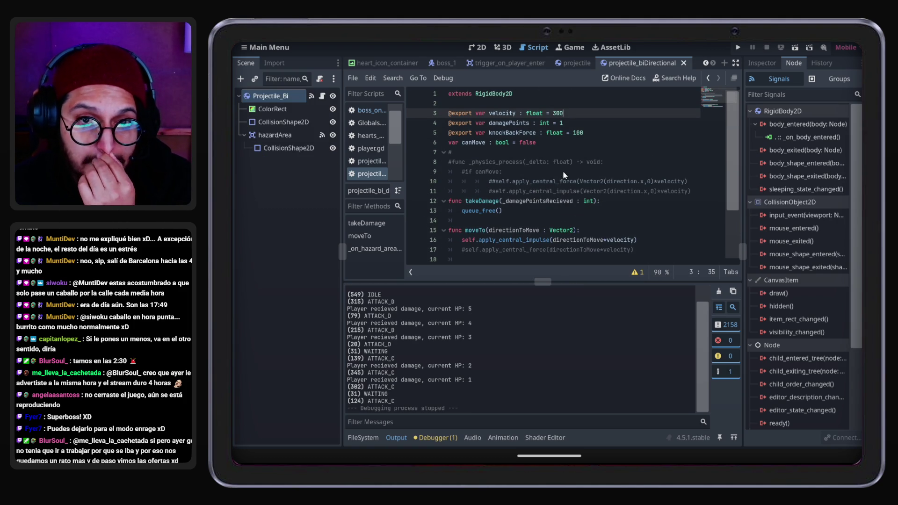
pyautogui.click(439, 67)
pyautogui.click(322, 98)
pyautogui.scroll(3, 587, 182)
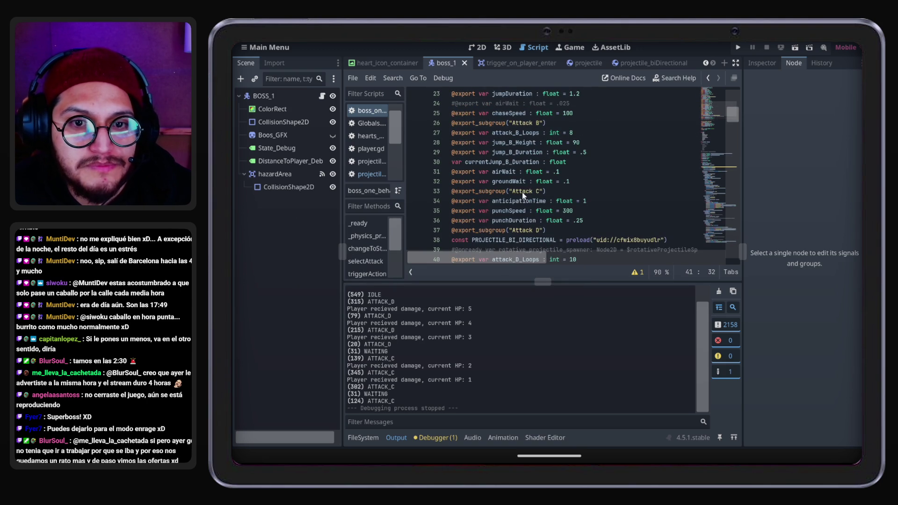
pyautogui.click(531, 188)
pyautogui.scroll(-15, 541, 191)
pyautogui.scroll(-15, 541, 187)
pyautogui.scroll(-12, 541, 187)
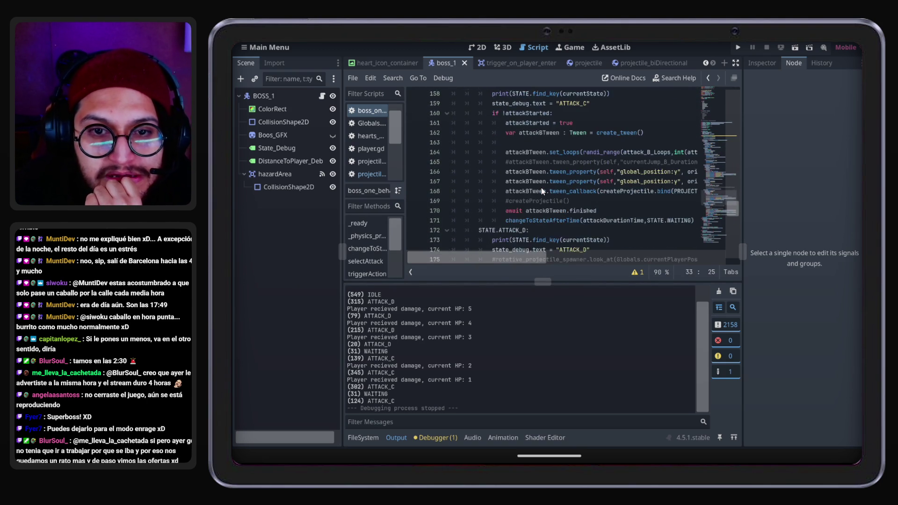
pyautogui.moveTo(516, 260)
pyautogui.mouseDown()
pyautogui.moveTo(545, 260)
pyautogui.moveTo(523, 262)
pyautogui.mouseUp()
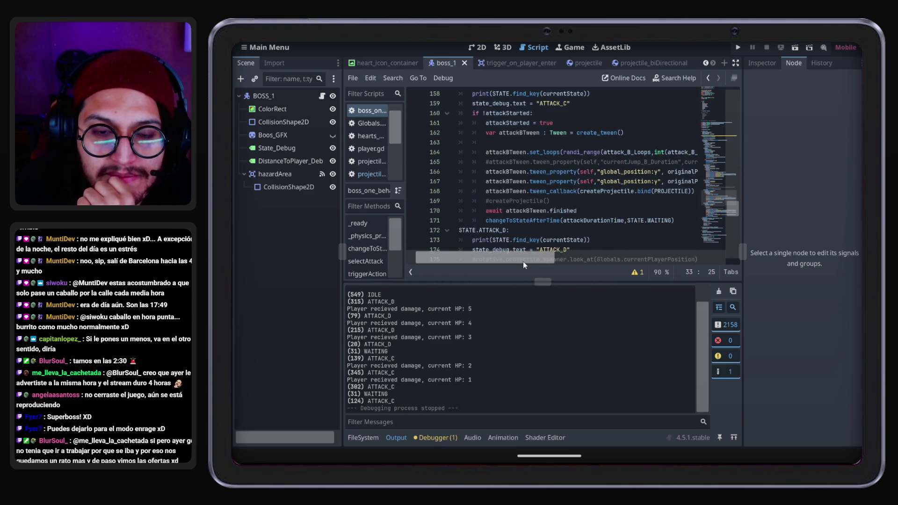
# Replace attackDurationTime in Attack C's switch to WAITING with .1
pyautogui.doubleClick(587, 222)
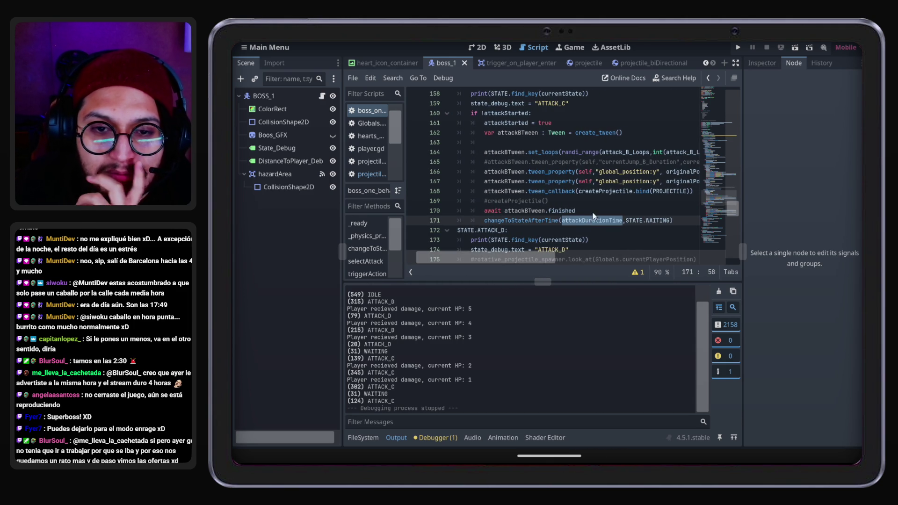
pyautogui.scroll(1, 550, 181)
pyautogui.scroll(-1, 562, 187)
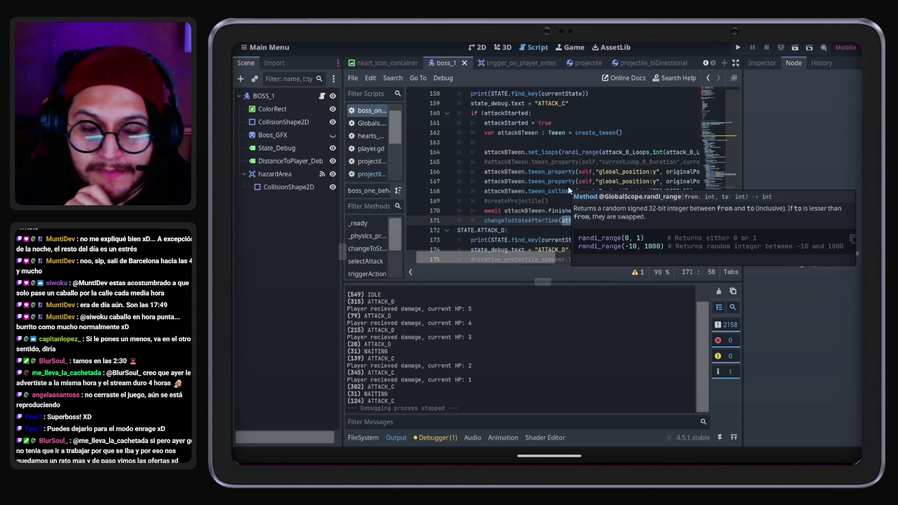
pyautogui.scroll(-5, 535, 218)
pyautogui.scroll(7, 568, 208)
pyautogui.scroll(-1, 567, 208)
pyautogui.scroll(-2, 568, 209)
pyautogui.write('.1')
pyautogui.click(582, 153)
pyautogui.scroll(-1, 582, 155)
pyautogui.scroll(3, 582, 154)
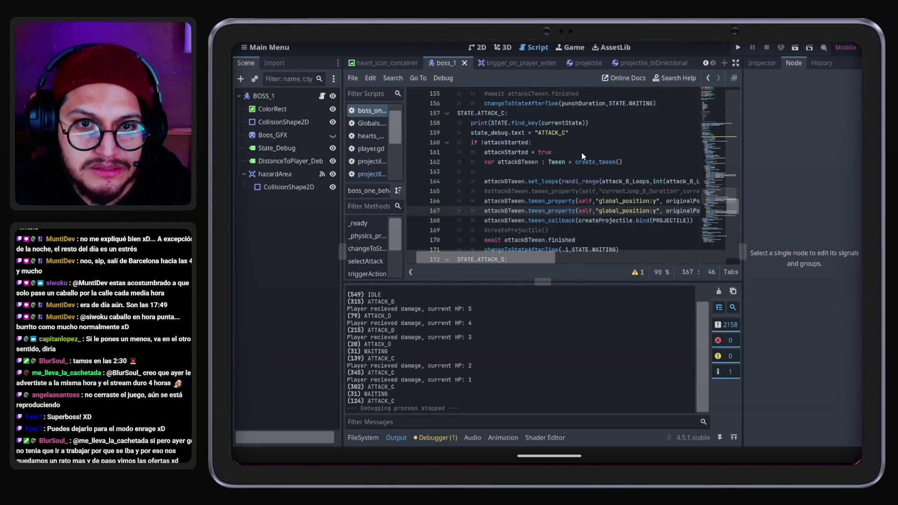
# Launch the game, then jump and walk the player right and left around the arena
pyautogui.click(739, 49)
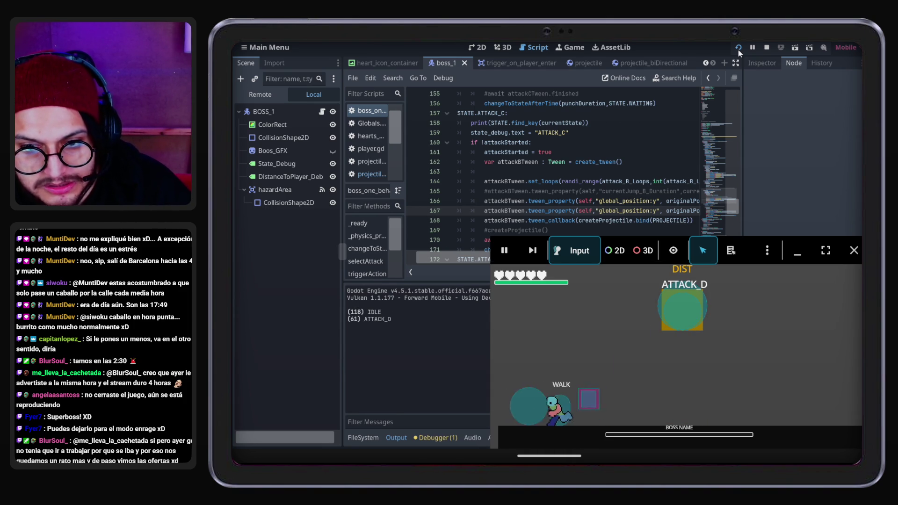
pyautogui.press('space')
pyautogui.press('Right')
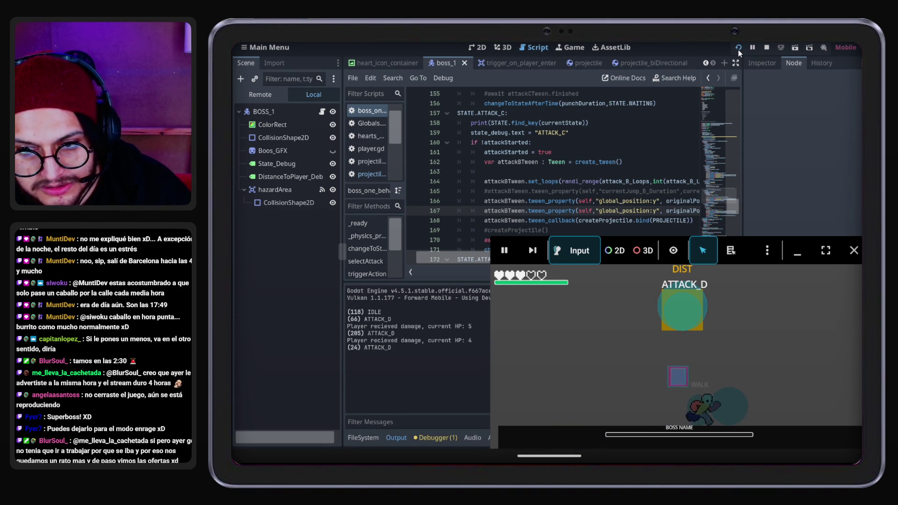
pyautogui.press('Right')
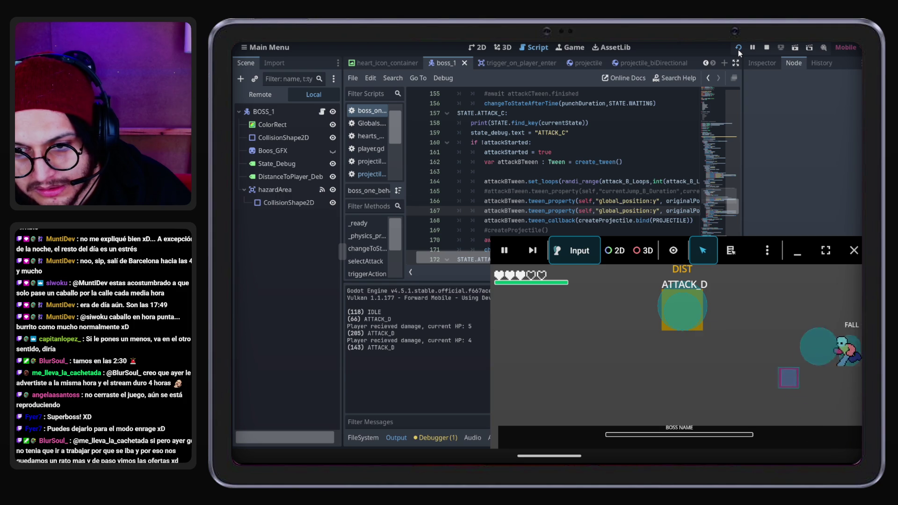
pyautogui.press('Left')
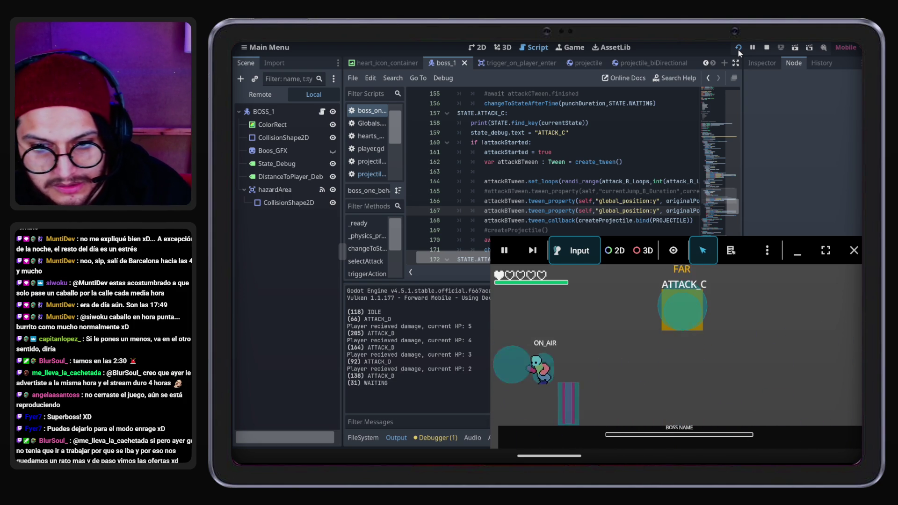
pyautogui.press('Right')
# Keep dodging the boss's ATTACK_C and ATTACK_D until player HP reaches -24, then stop the game
pyautogui.press('Right')
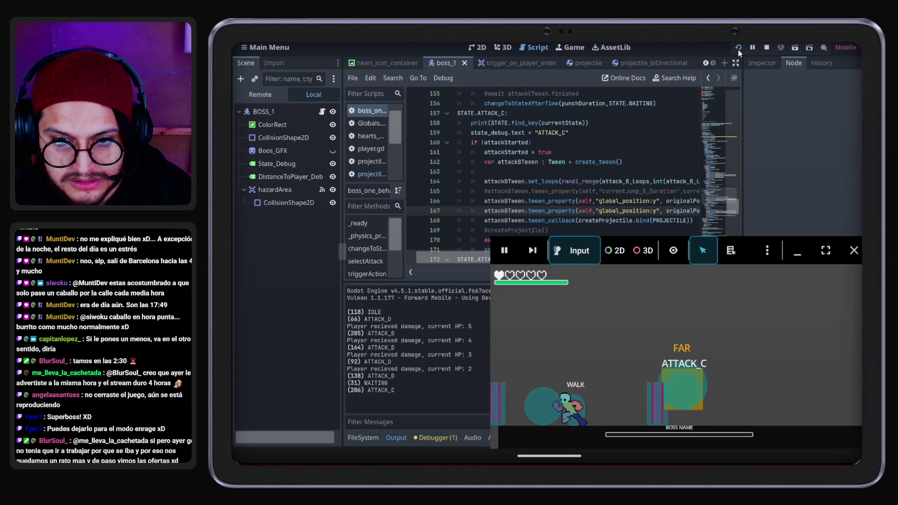
pyautogui.press('Left')
pyautogui.press('Right')
pyautogui.press('Right')
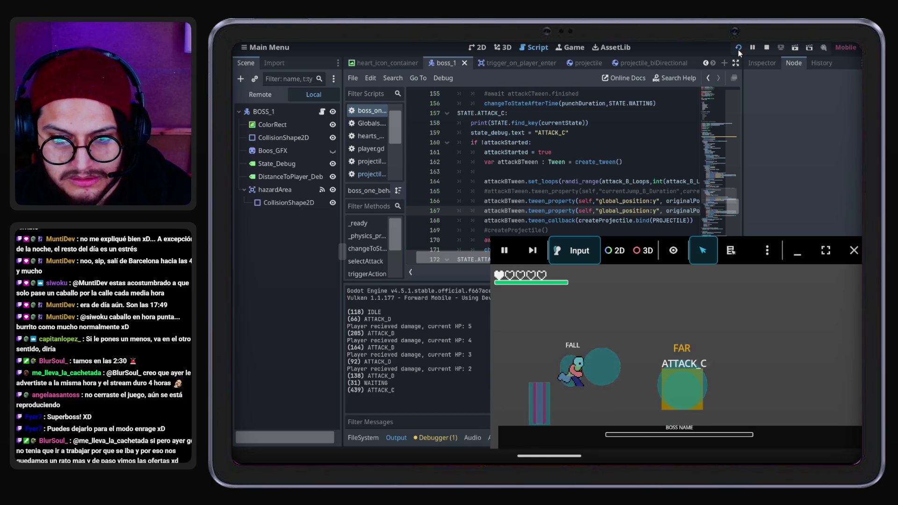
pyautogui.press('Right')
pyautogui.press('Right')
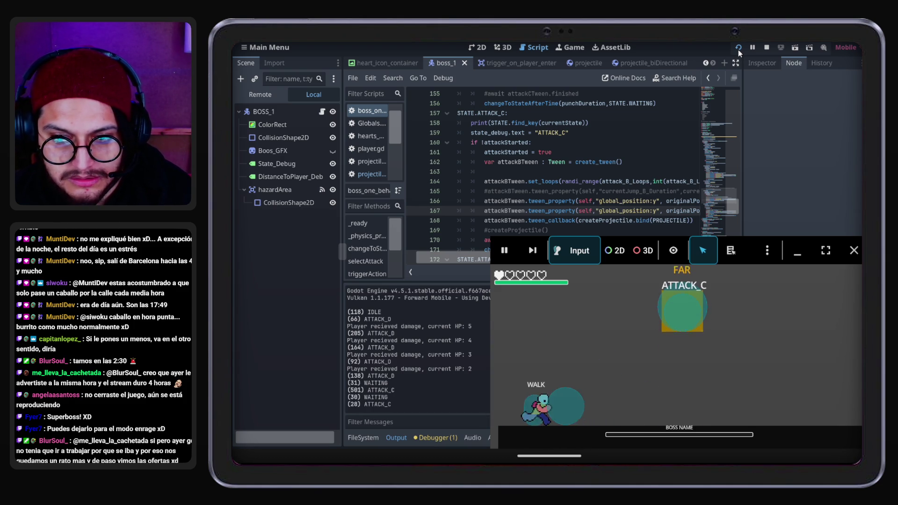
pyautogui.press('Right')
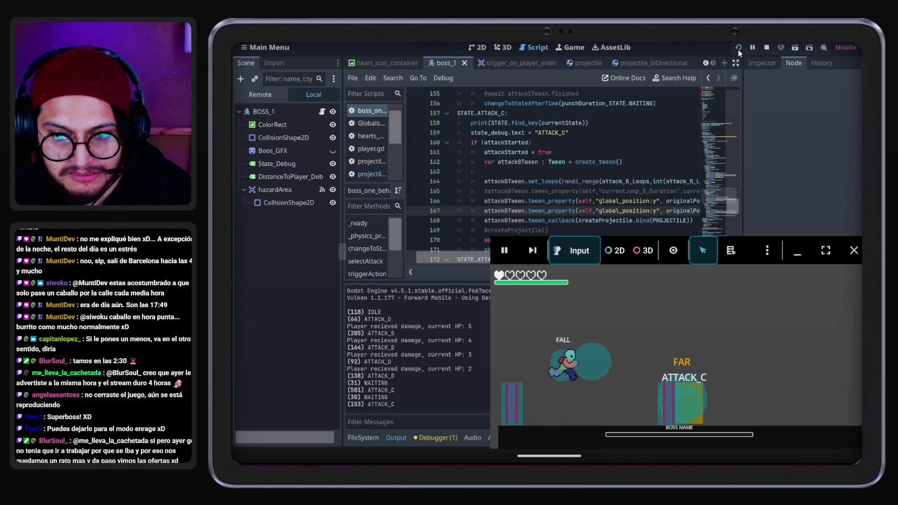
pyautogui.press('Left')
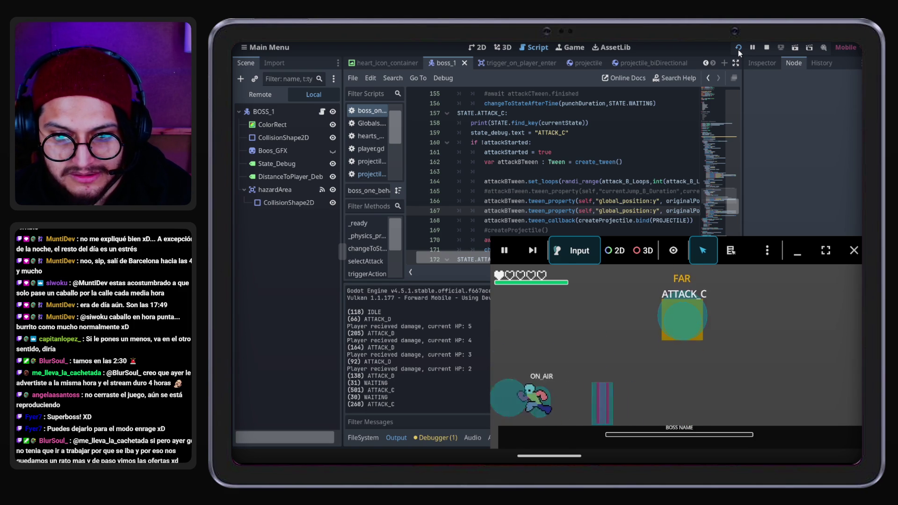
pyautogui.press('space')
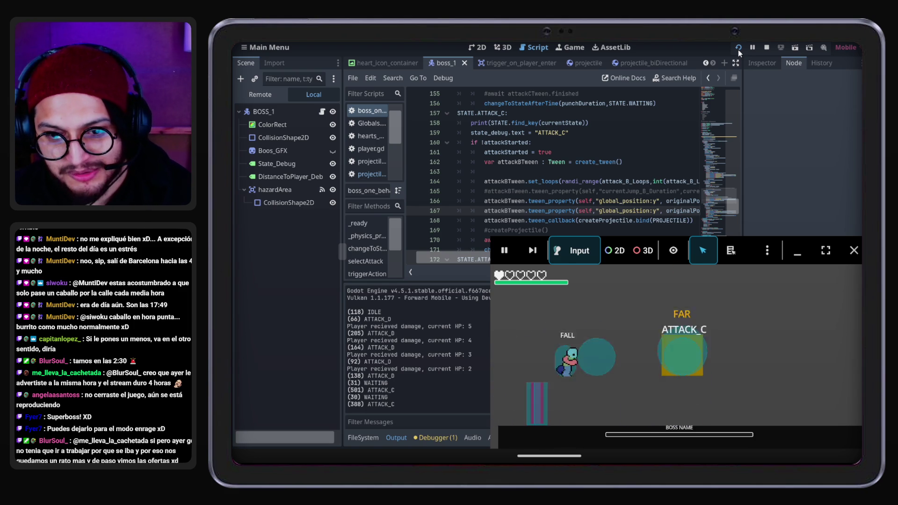
pyautogui.press('Left')
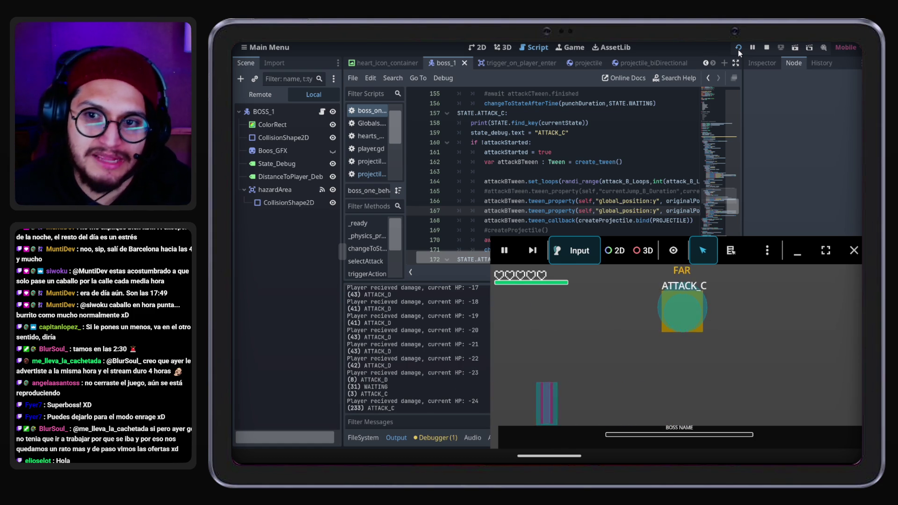
pyautogui.click(855, 251)
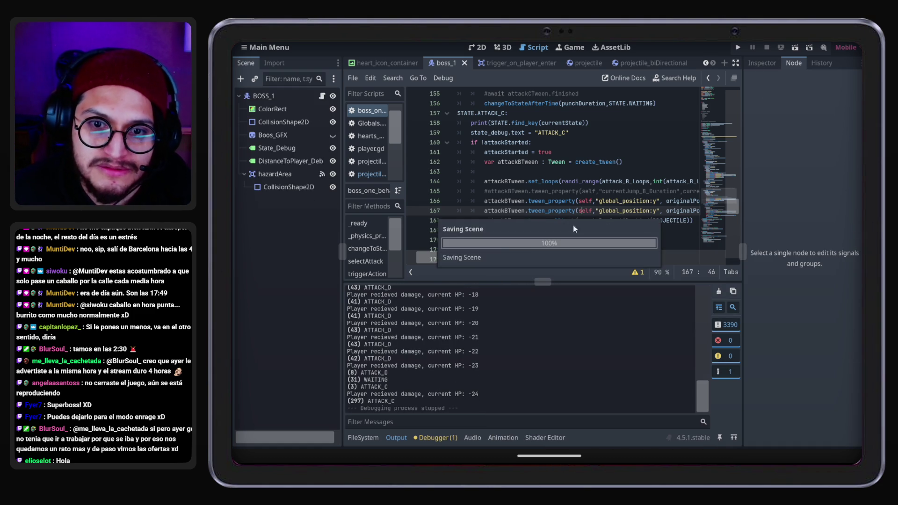
# Hide the Output panel, bring the ATTACK_C/ATTACK_D code around line 166 into view, and save
pyautogui.click(546, 201)
pyautogui.click(395, 437)
pyautogui.hscroll(3, 515, 402)
pyautogui.hscroll(-3, 518, 412)
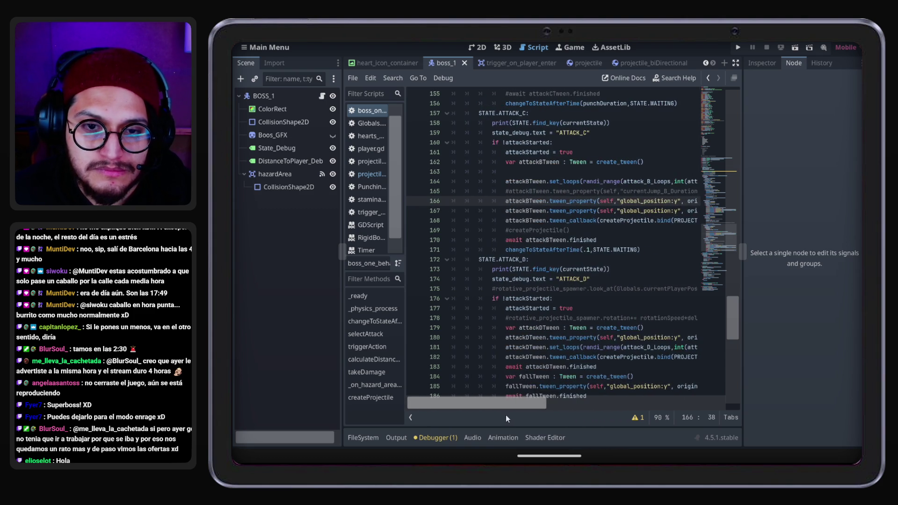
pyautogui.click(551, 211)
pyautogui.scroll(-1, 562, 230)
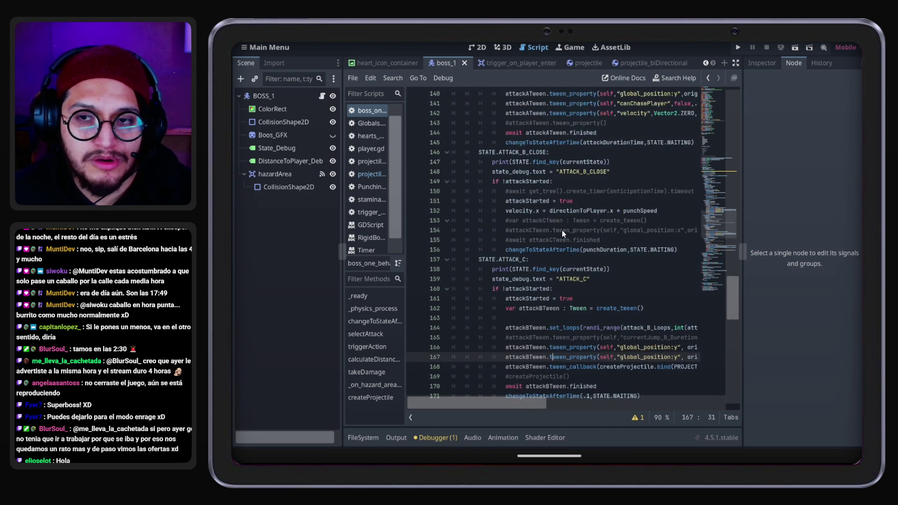
pyautogui.hotkey('ctrl', 's')
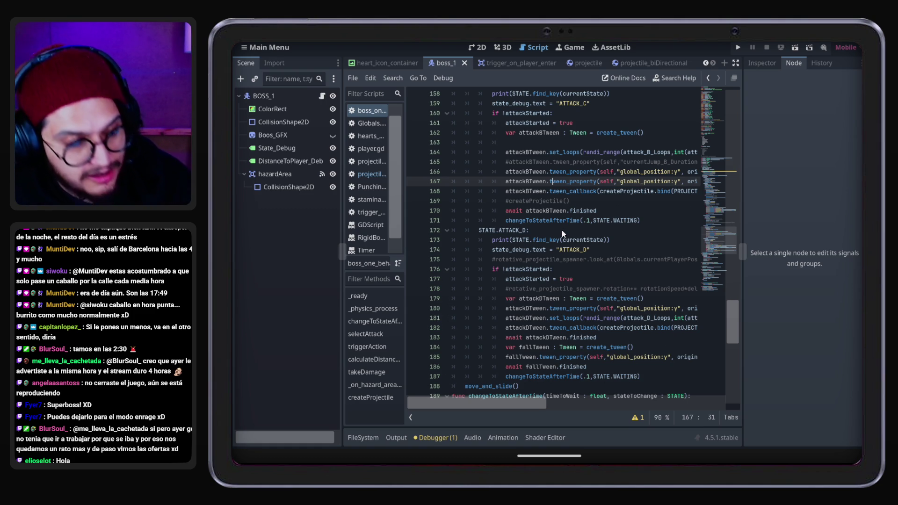
pyautogui.click(641, 172)
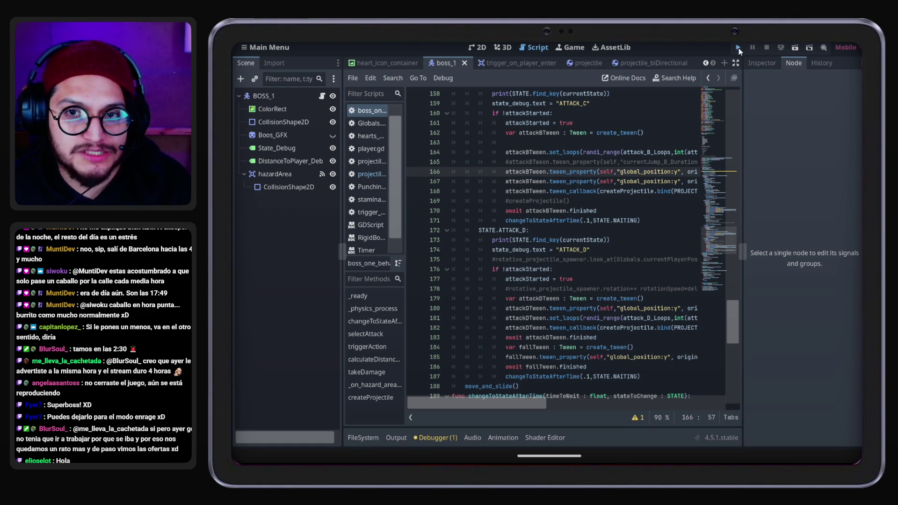
# Playtest ATTACK_D briefly by jumping and moving right and left, then stop with F8
pyautogui.click(739, 48)
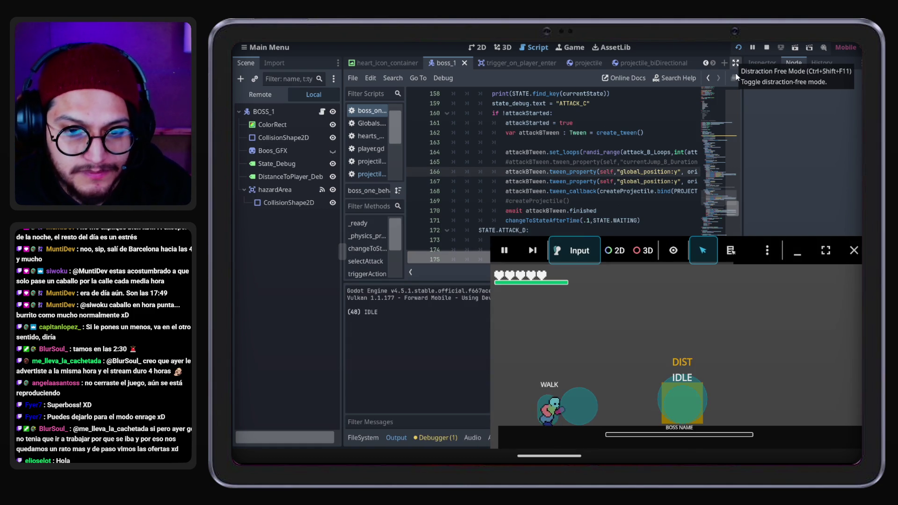
pyautogui.press('space')
pyautogui.press('Right')
pyautogui.press('Left')
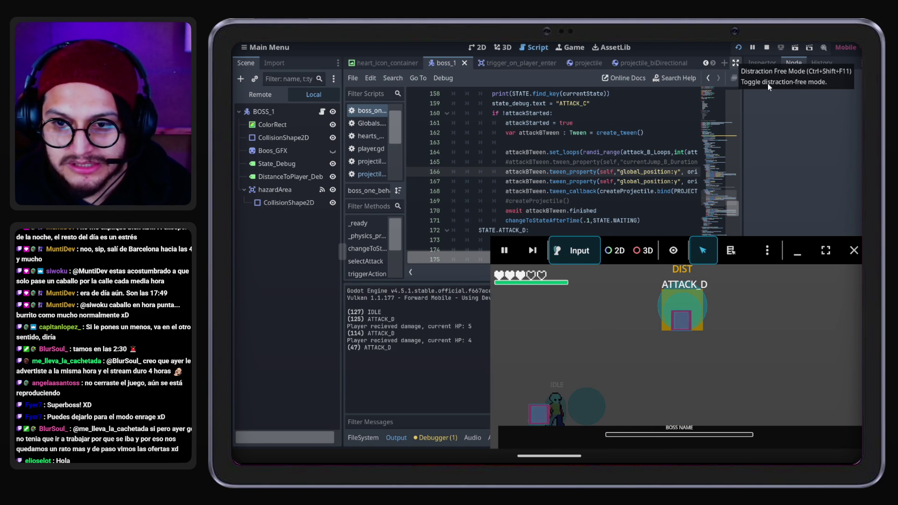
pyautogui.press('F8')
pyautogui.click(565, 122)
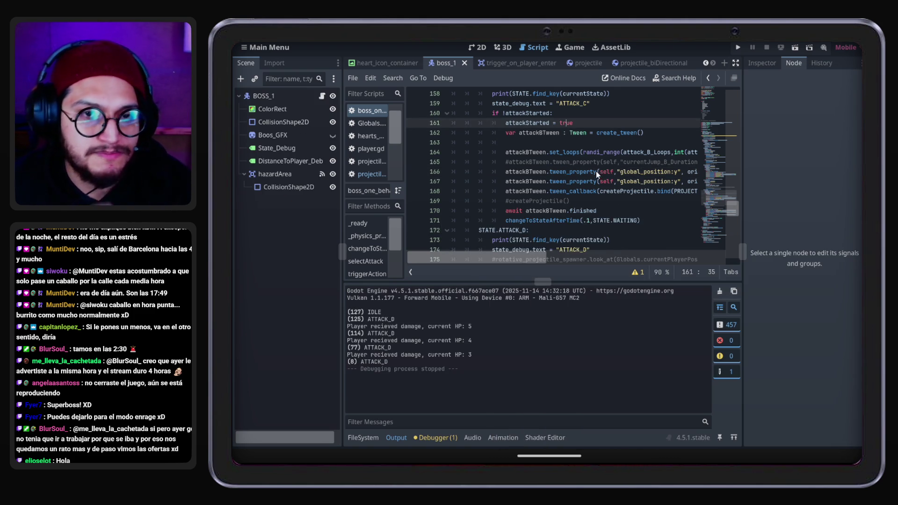
# Scroll up to _physics_process, place the caret on the DebugBtn check, and hide the Output panel
pyautogui.scroll(20, 593, 192)
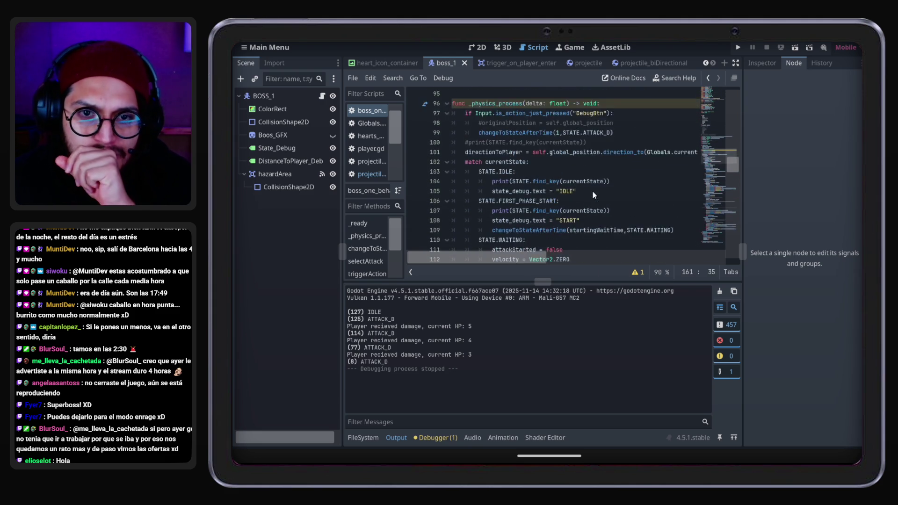
pyautogui.scroll(1, 593, 192)
pyautogui.click(614, 143)
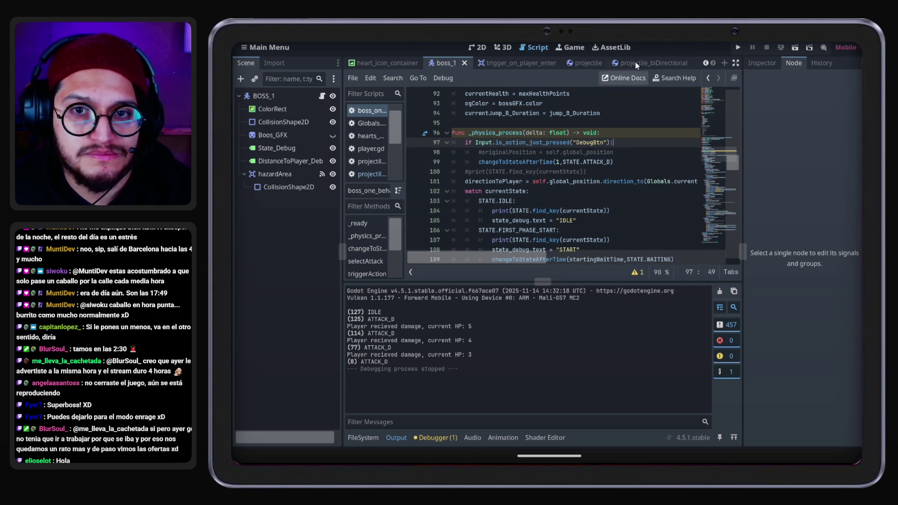
pyautogui.click(402, 438)
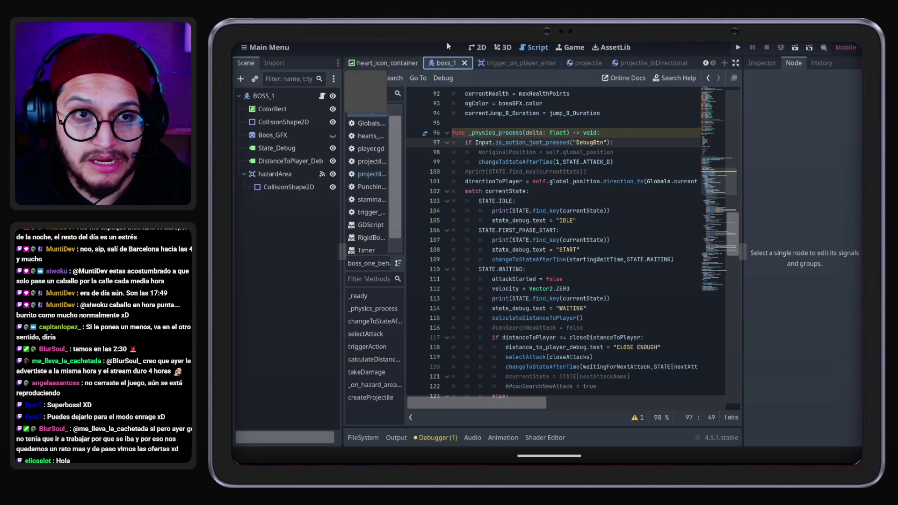
pyautogui.click(709, 60)
pyautogui.click(708, 60)
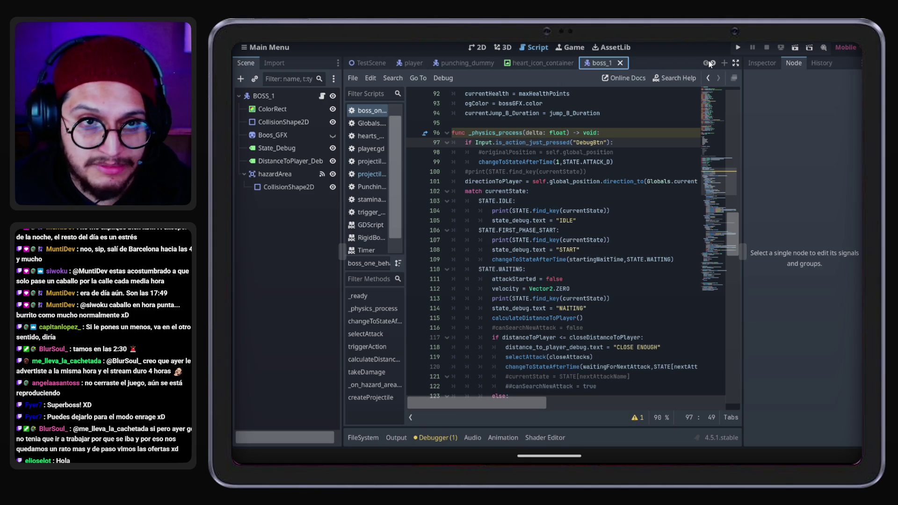
# Save the boss scene and open TestScene in the 2D editor
pyautogui.hotkey('ctrl', 's')
pyautogui.click(370, 63)
pyautogui.click(480, 47)
pyautogui.scroll(-5, 552, 182)
pyautogui.scroll(2, 622, 243)
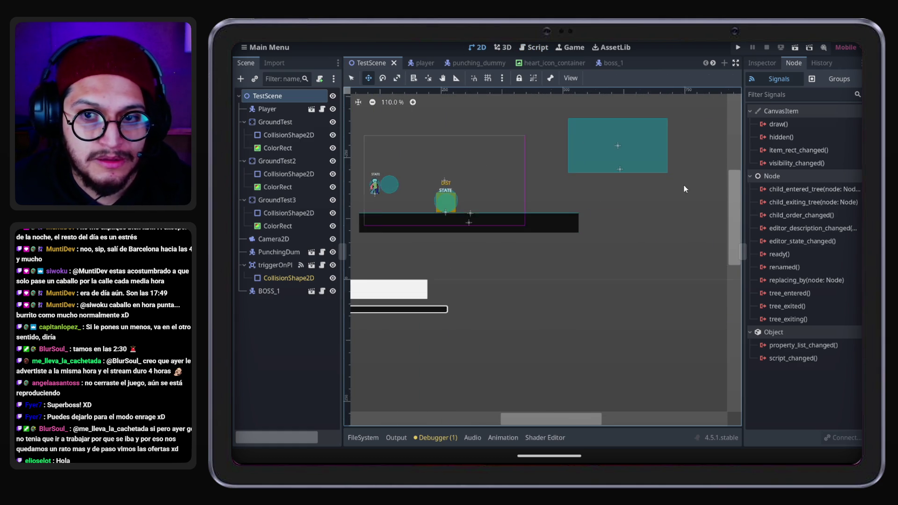
pyautogui.scroll(-2, 681, 174)
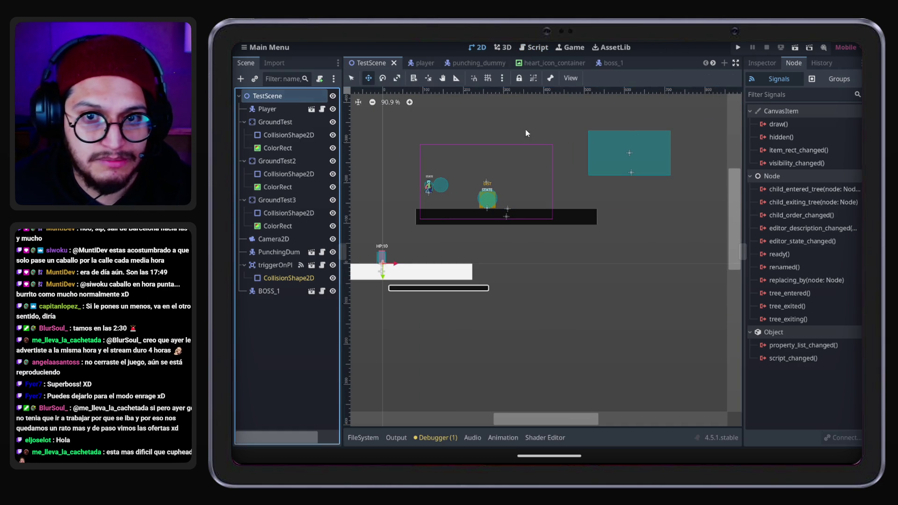
# Drag the teal triggerOnPlayerEnter area down onto the boss and run the game
pyautogui.click(281, 265)
pyautogui.moveTo(634, 175); pyautogui.dragTo(495, 206)
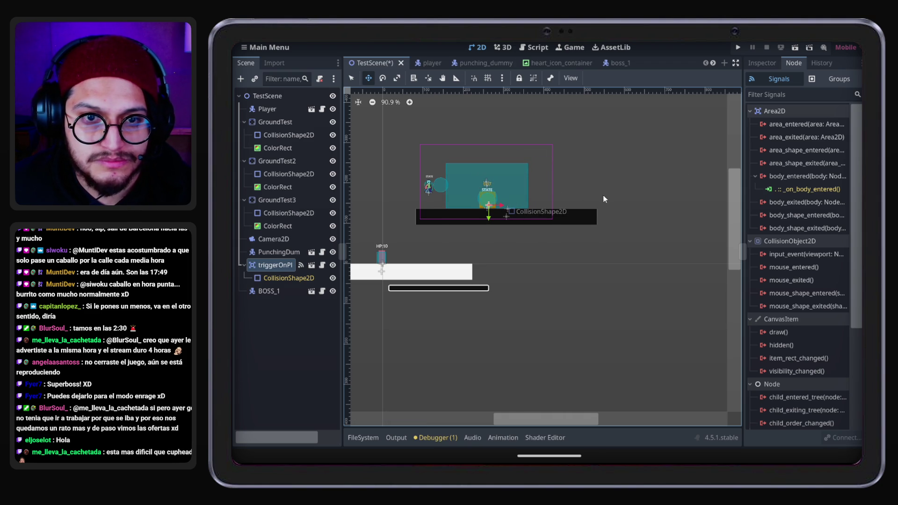
pyautogui.click(739, 48)
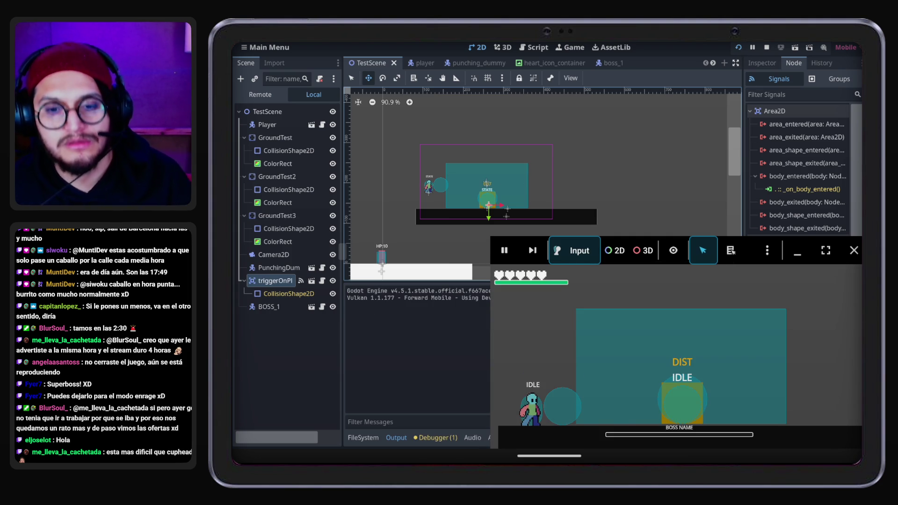
# Walk and jump the player around the boss, taking ATTACK_D hits to HP -6, then close the game
pyautogui.press('Right')
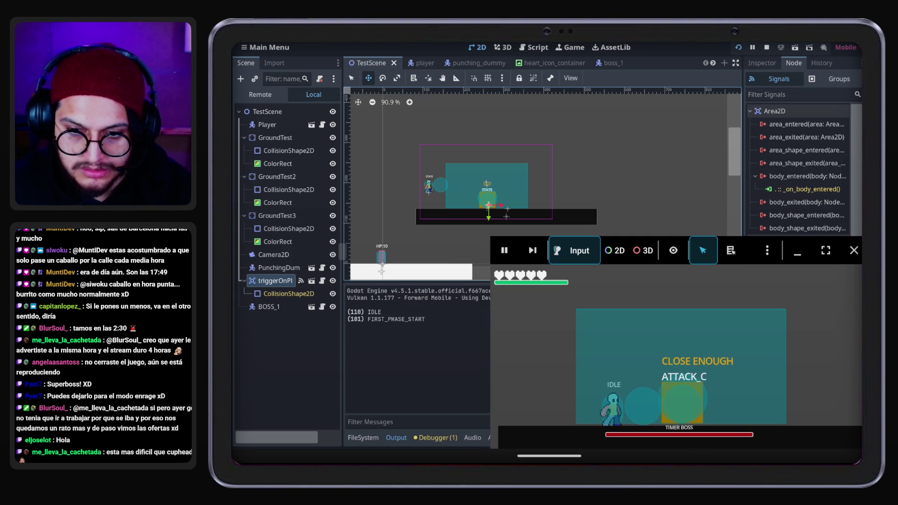
pyautogui.press('Left')
pyautogui.press('space')
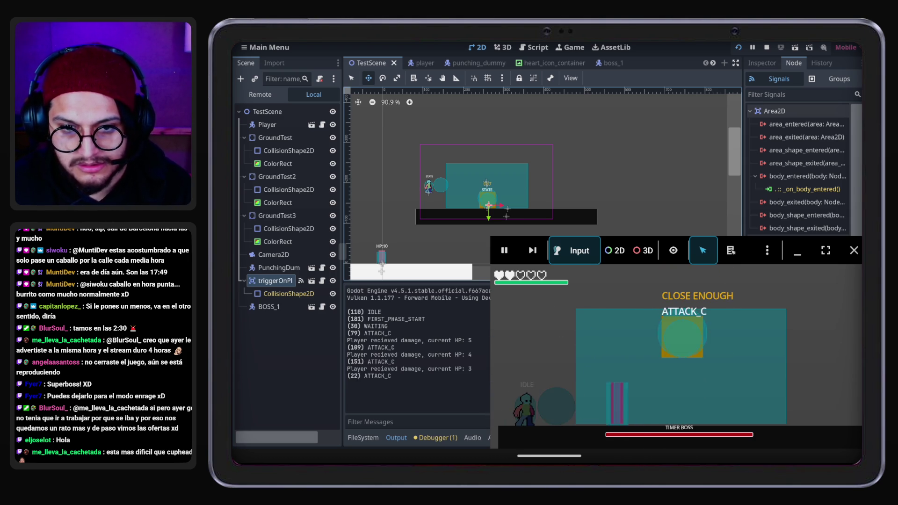
pyautogui.press('Right')
pyautogui.press('space')
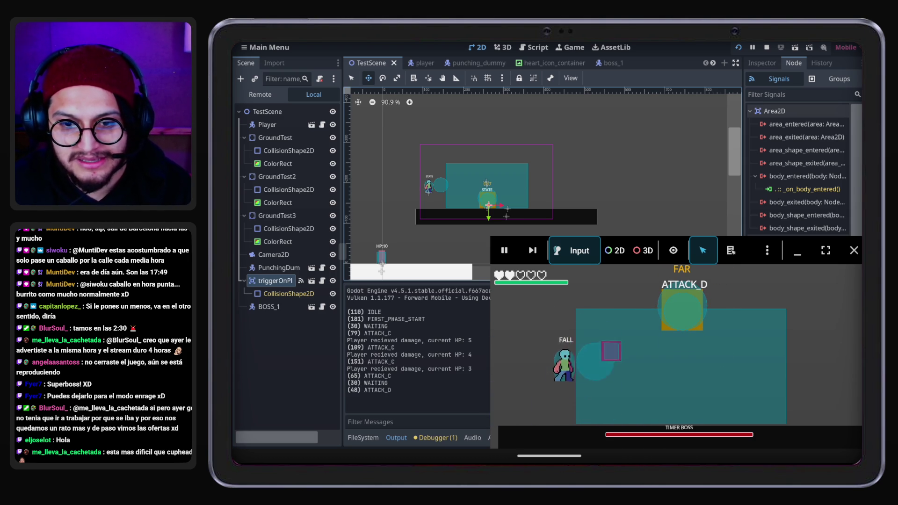
pyautogui.press('Right')
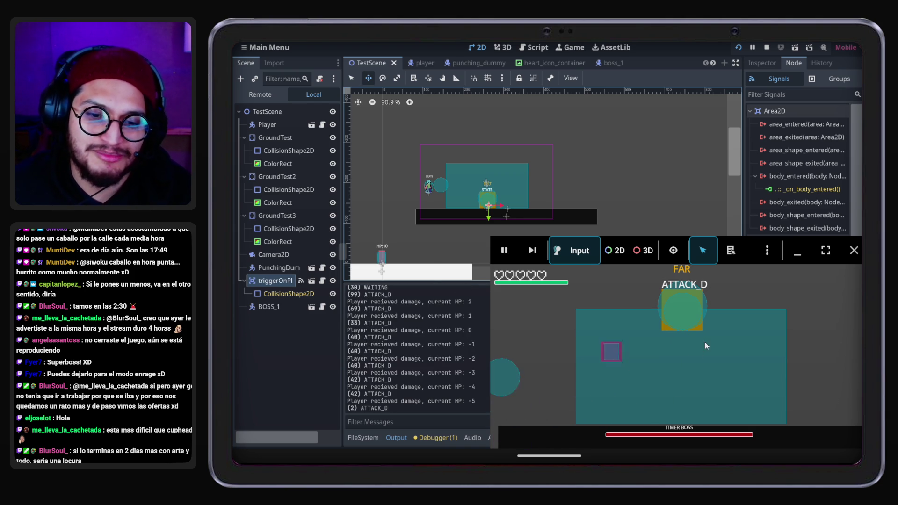
pyautogui.click(856, 252)
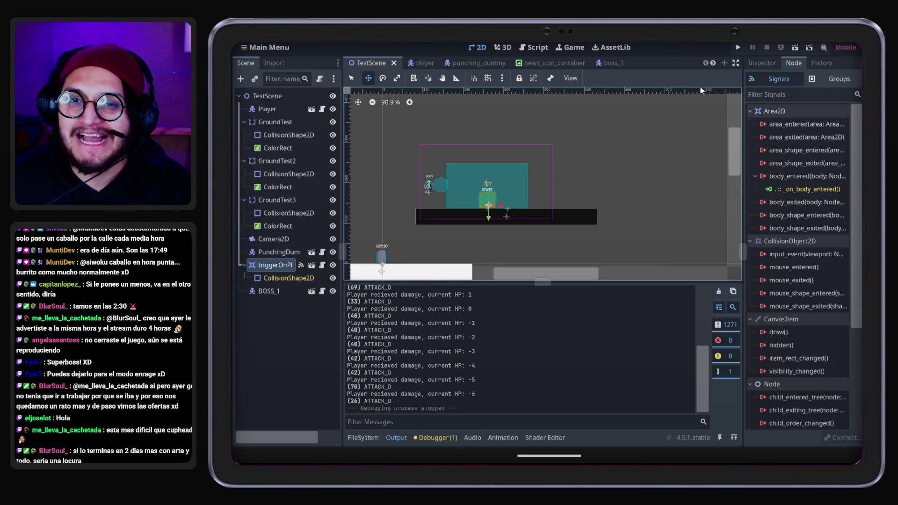
pyautogui.click(402, 437)
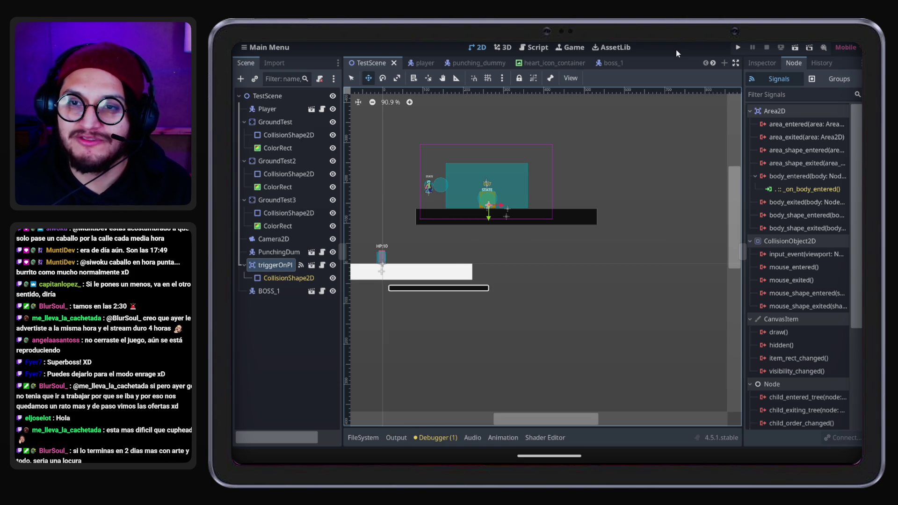
# Relaunch the game, walk in to start the boss fight, and swing a light attack
pyautogui.click(737, 48)
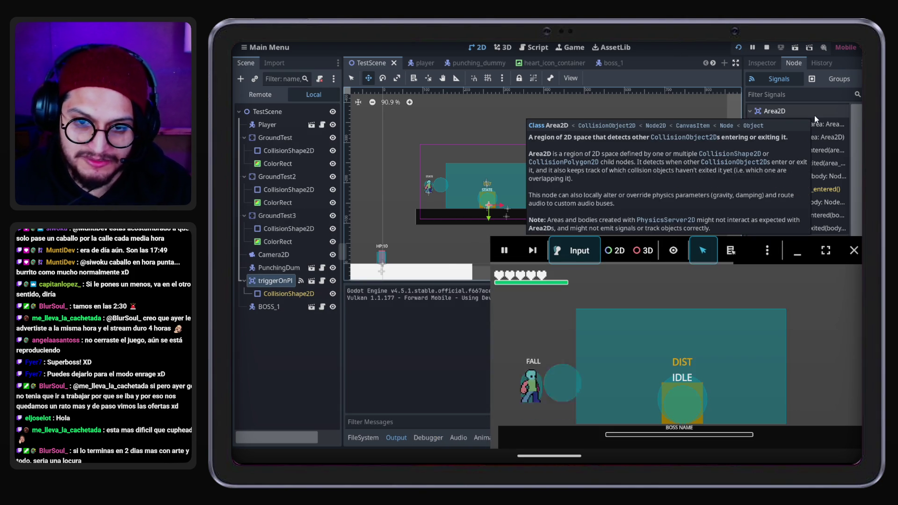
pyautogui.press('Right')
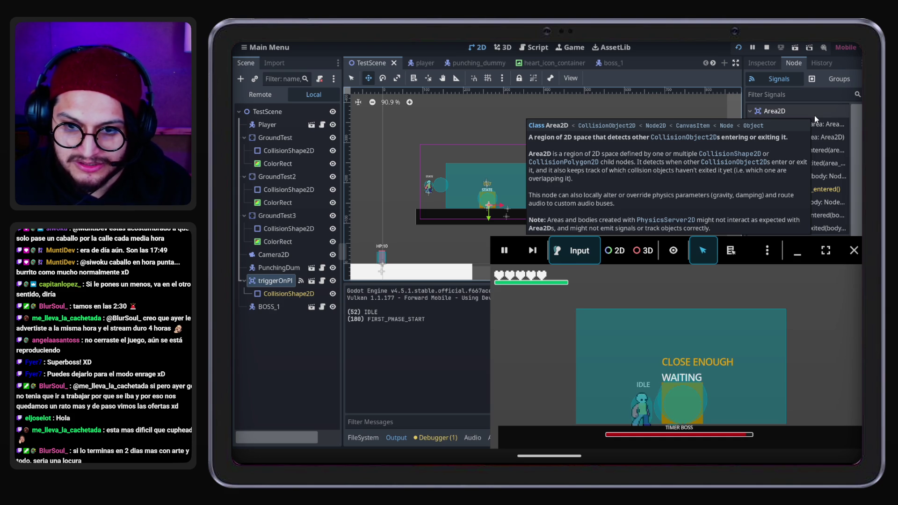
pyautogui.press('Left')
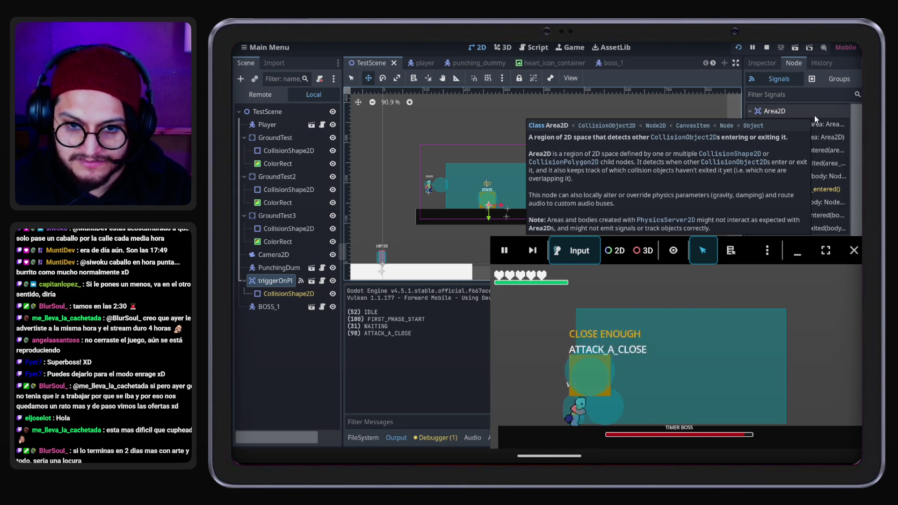
pyautogui.press('Right')
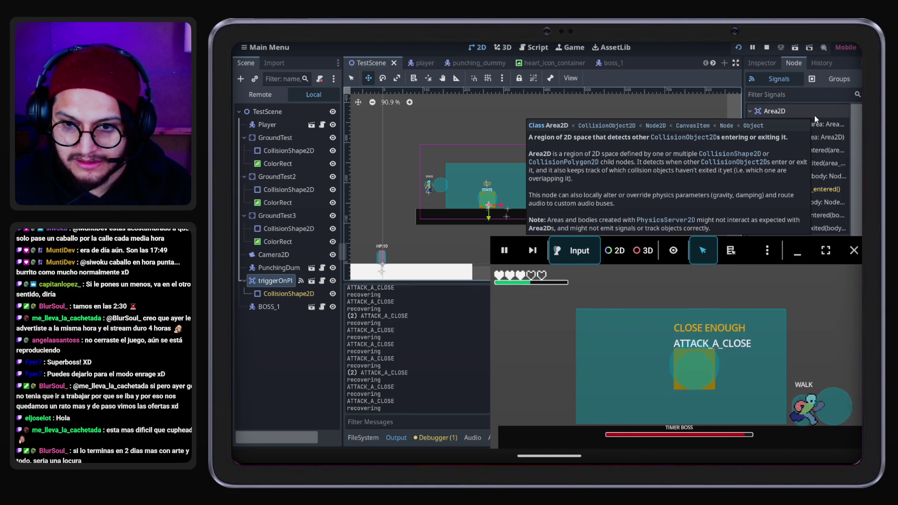
pyautogui.press('Left')
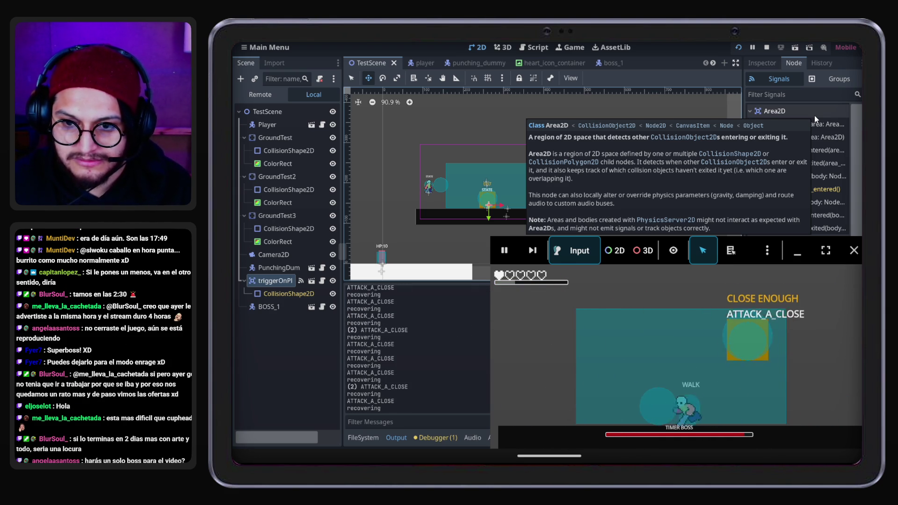
pyautogui.press('Left')
pyautogui.press('j')
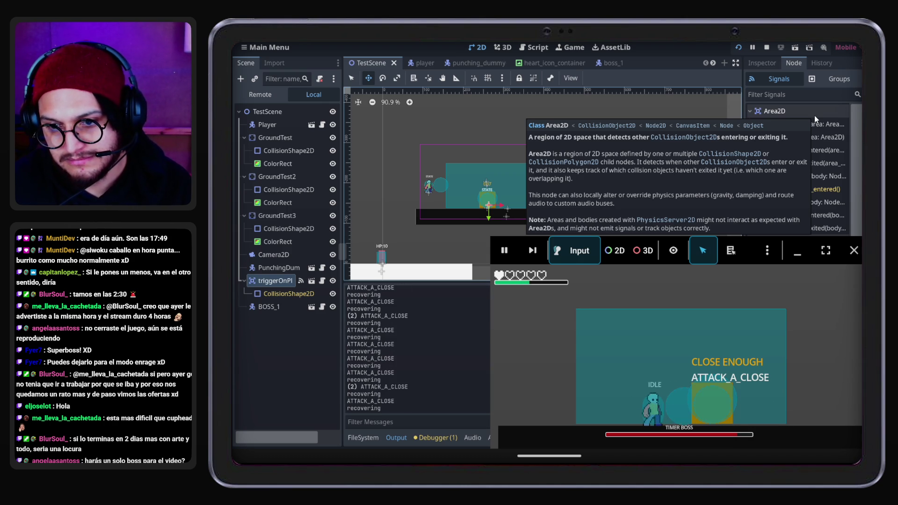
# Dodge the boss's ATTACK_C until the player dies, then stop the game with F8
pyautogui.press('Left')
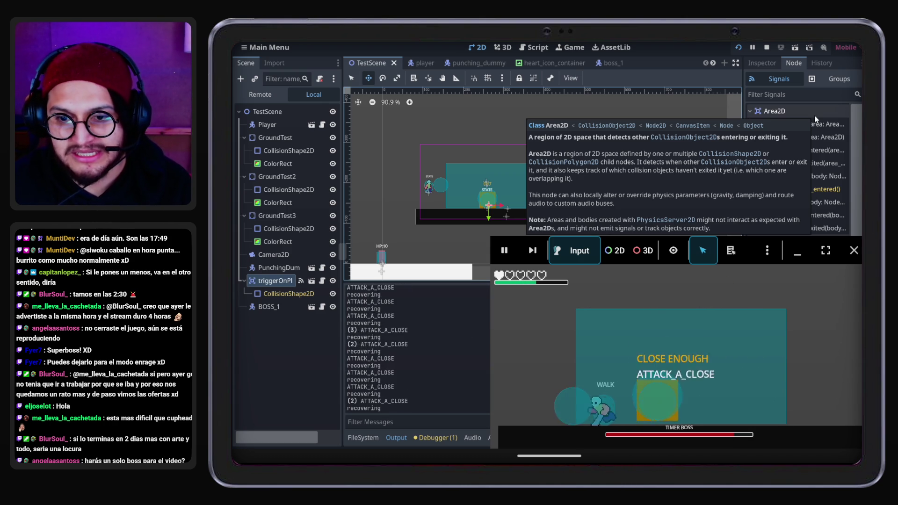
pyautogui.press('Right')
pyautogui.press('space')
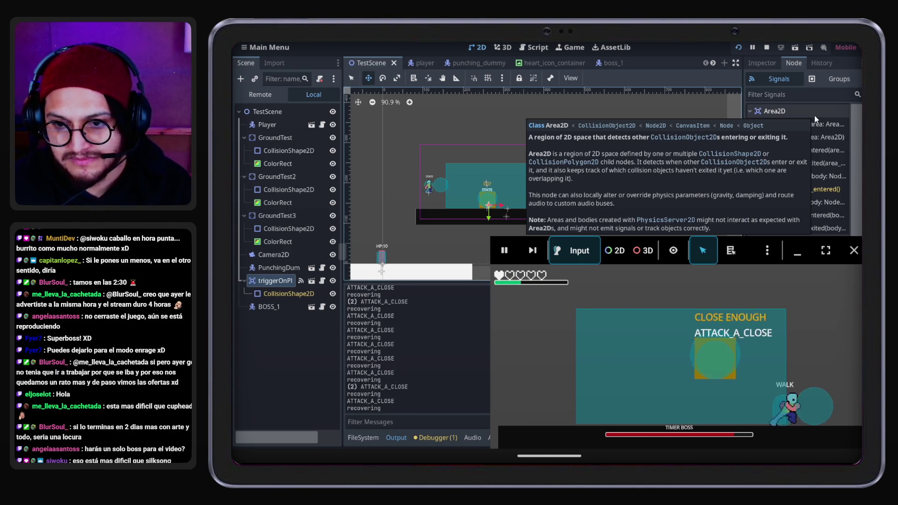
pyautogui.press('Left')
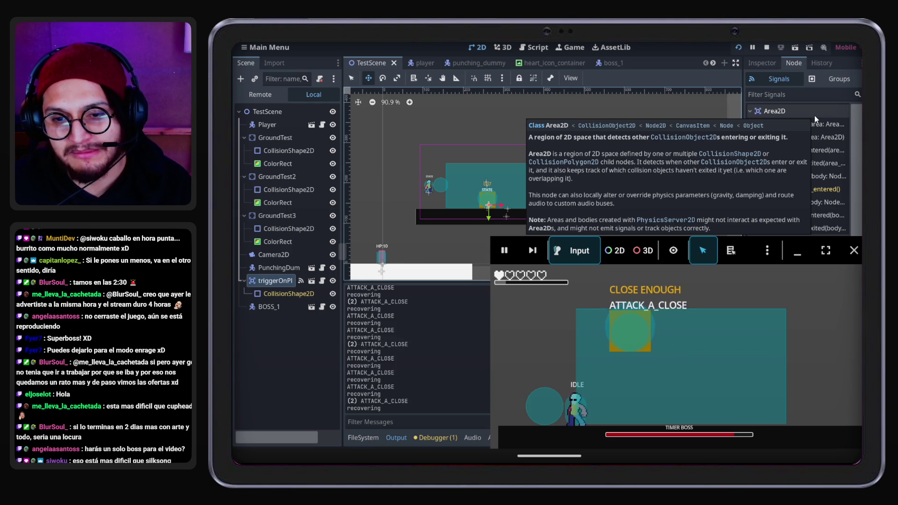
pyautogui.press('Right')
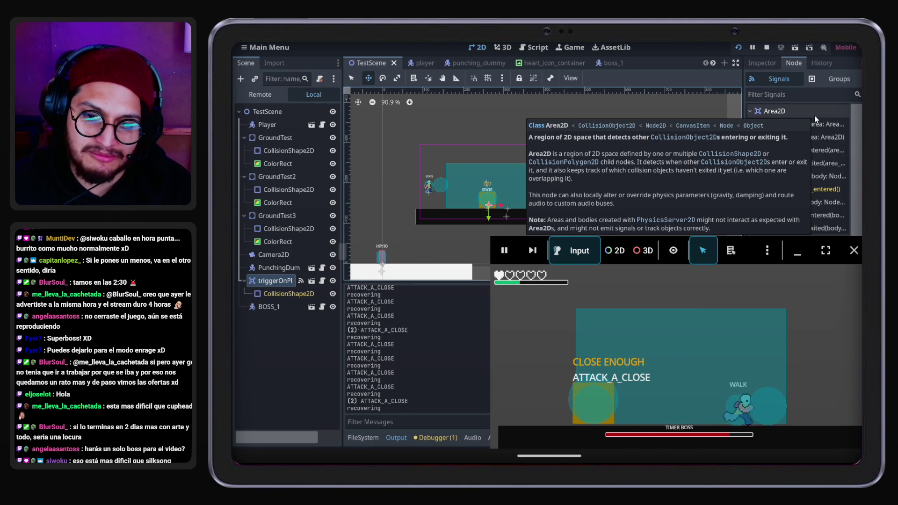
pyautogui.press('Left')
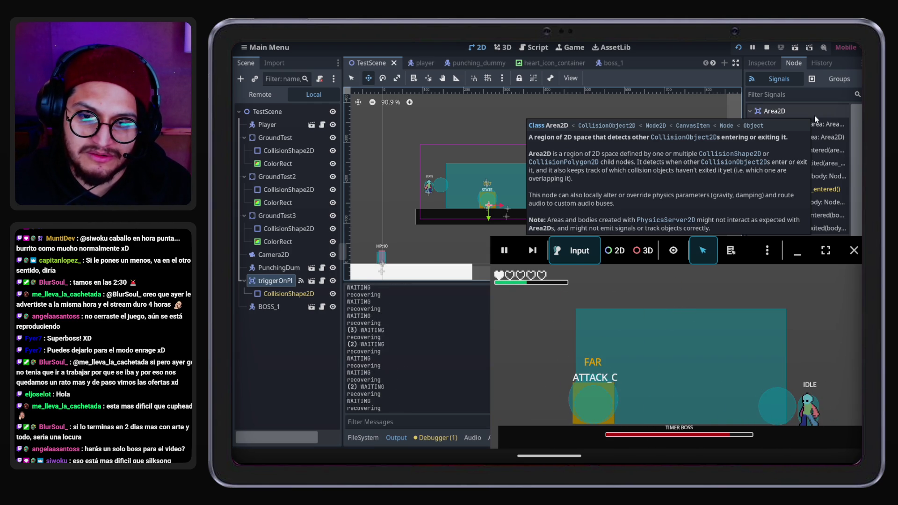
pyautogui.press('space')
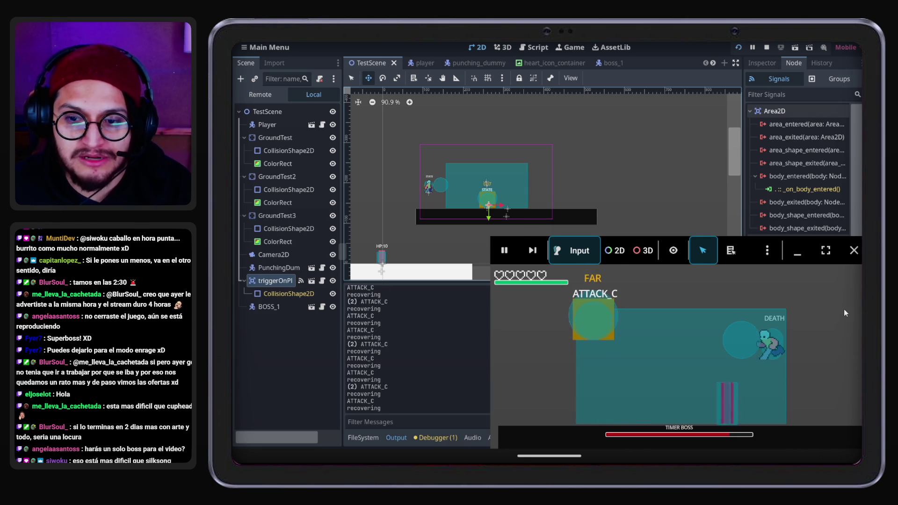
pyautogui.press('F8')
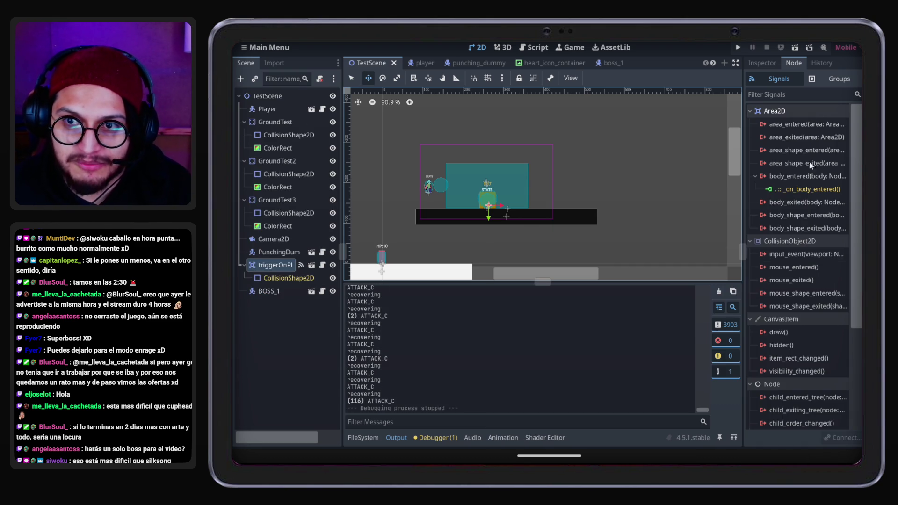
pyautogui.click(739, 52)
pyautogui.press('Right')
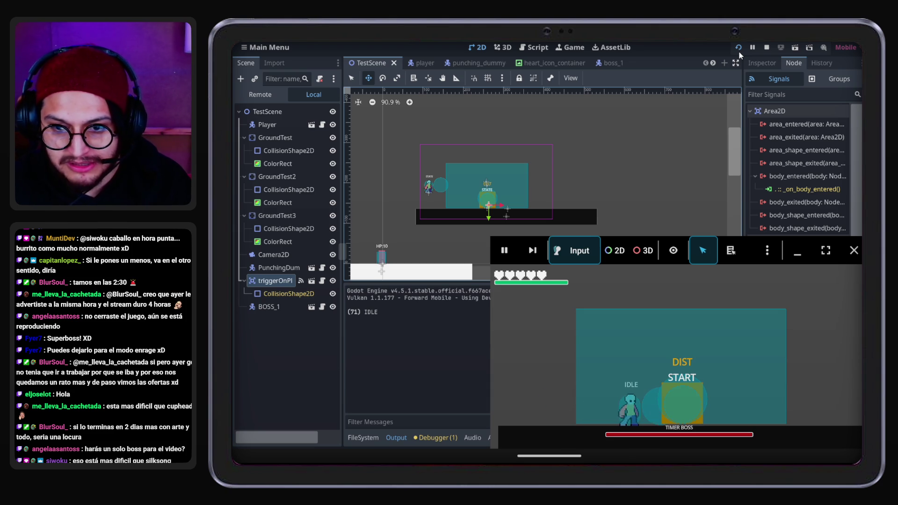
pyautogui.press('Left')
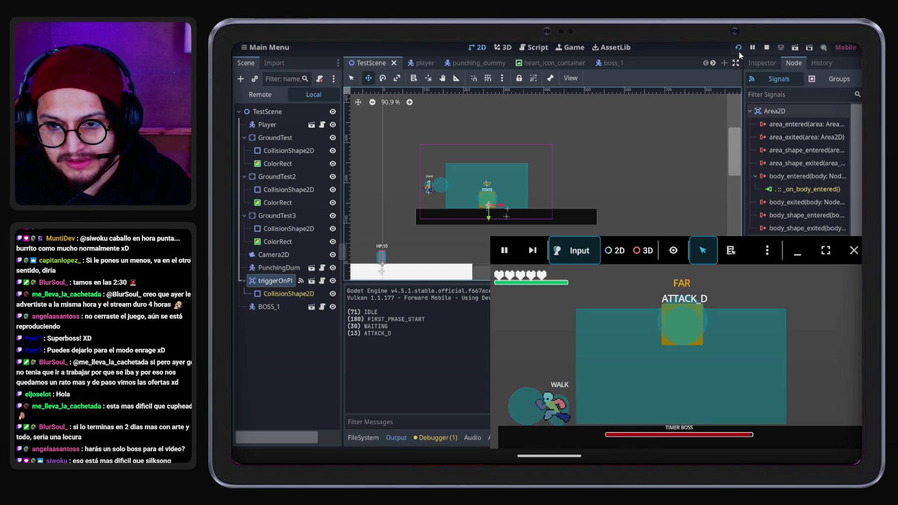
pyautogui.press('space')
pyautogui.press('Right')
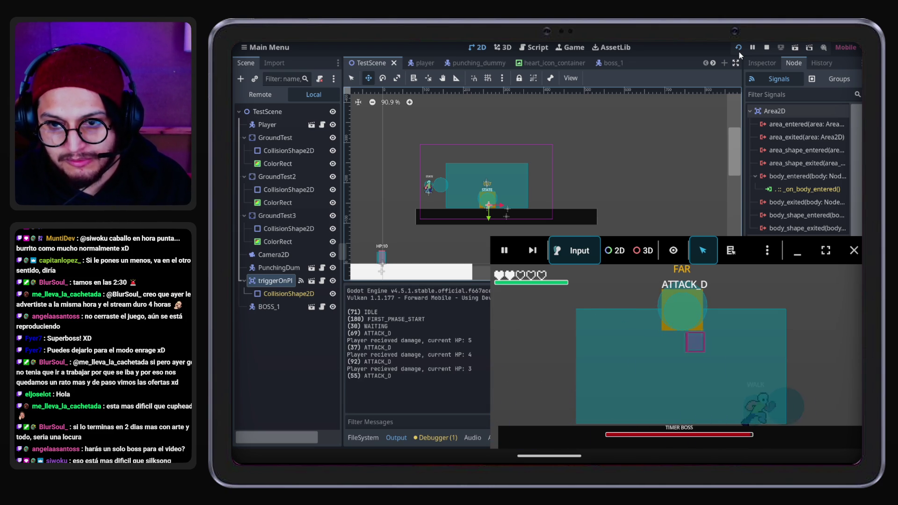
pyautogui.press('Left')
pyautogui.press('Left')
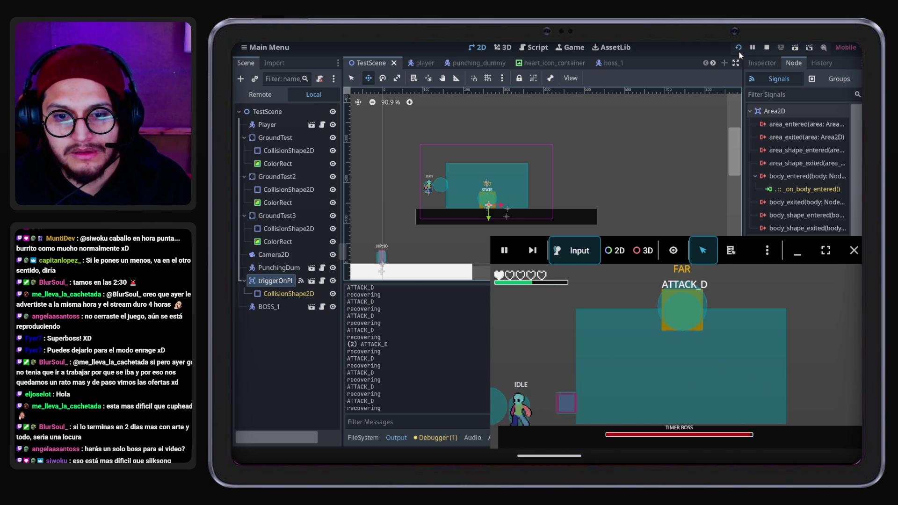
pyautogui.press('space')
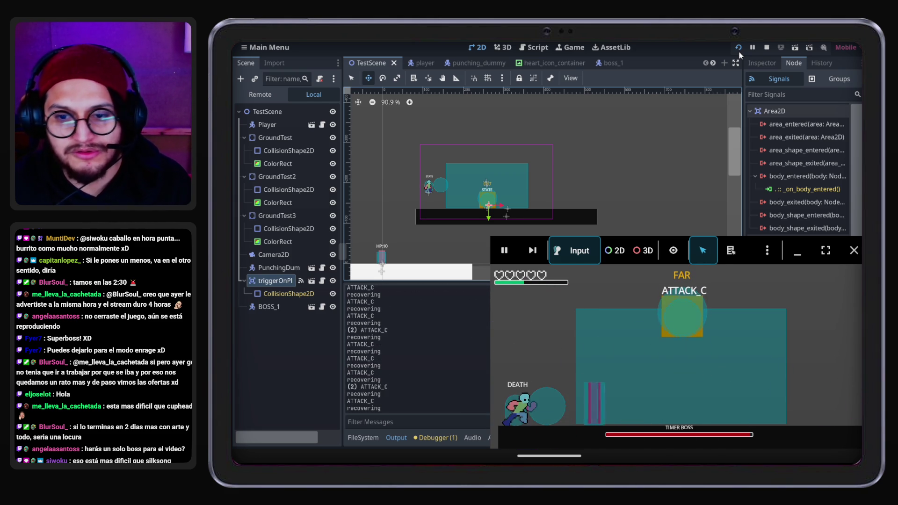
pyautogui.click(767, 49)
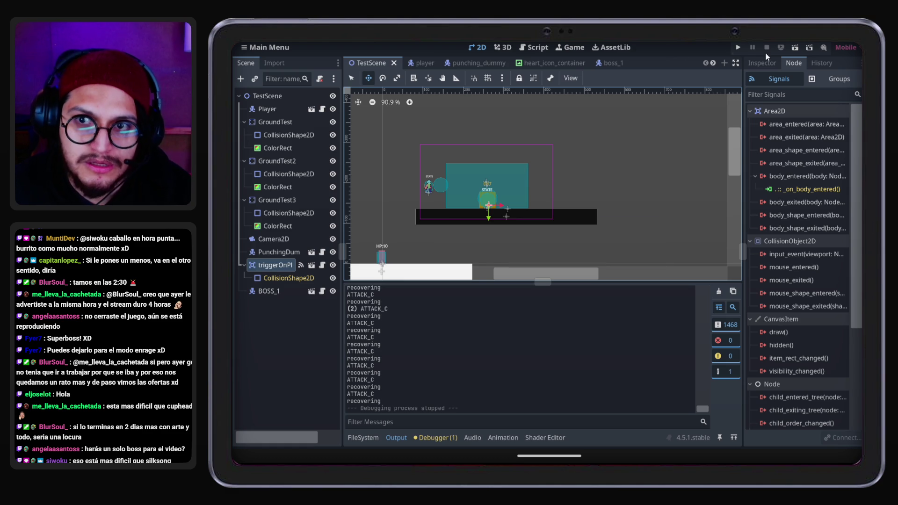
pyautogui.click(742, 47)
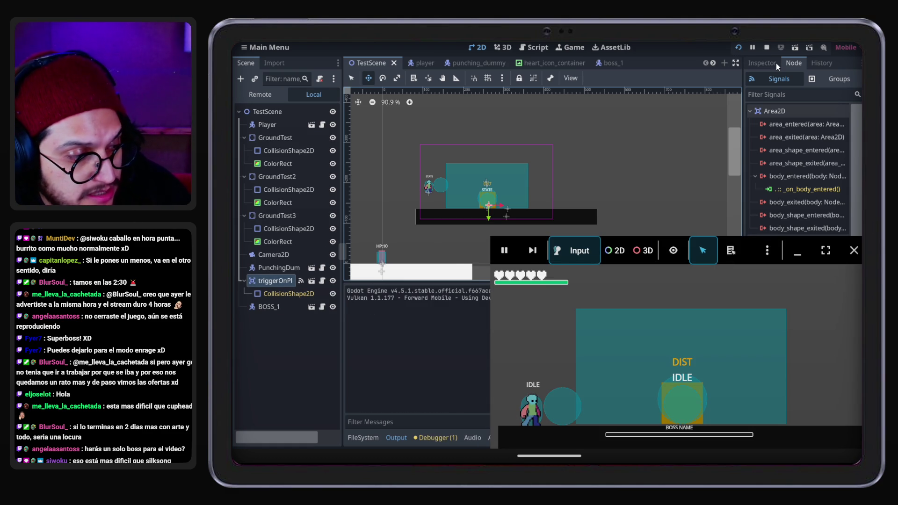
pyautogui.press('Right')
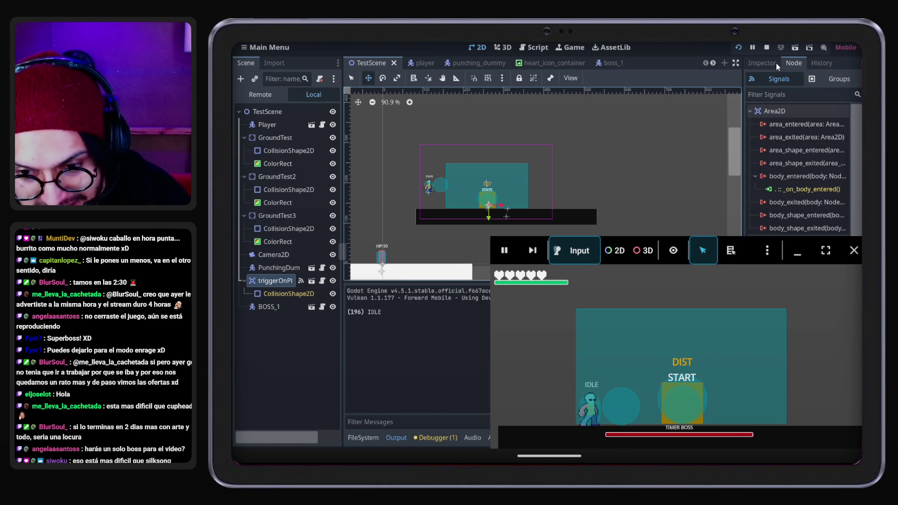
pyautogui.press('j')
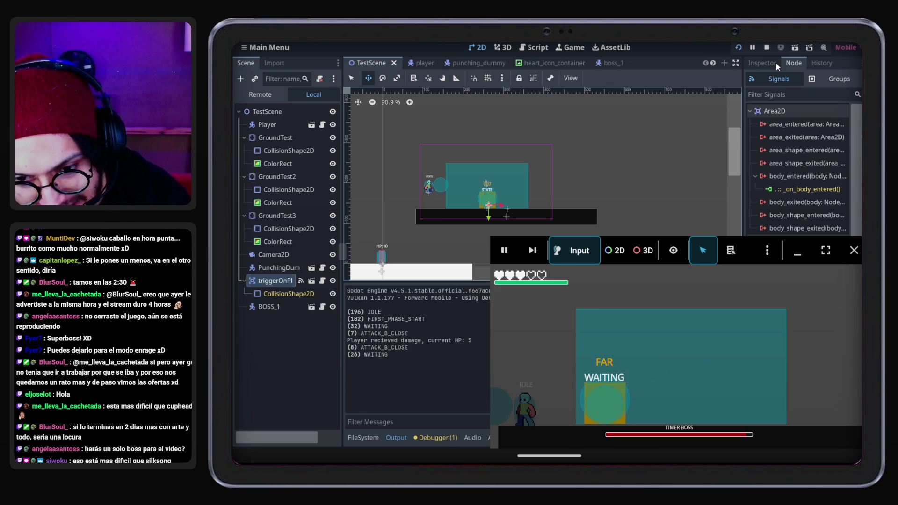
pyautogui.press('Right')
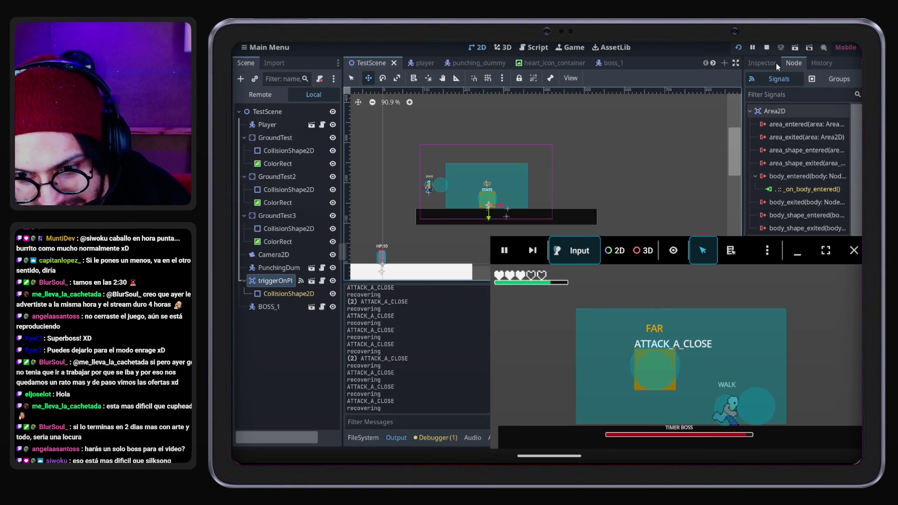
pyautogui.press('Left')
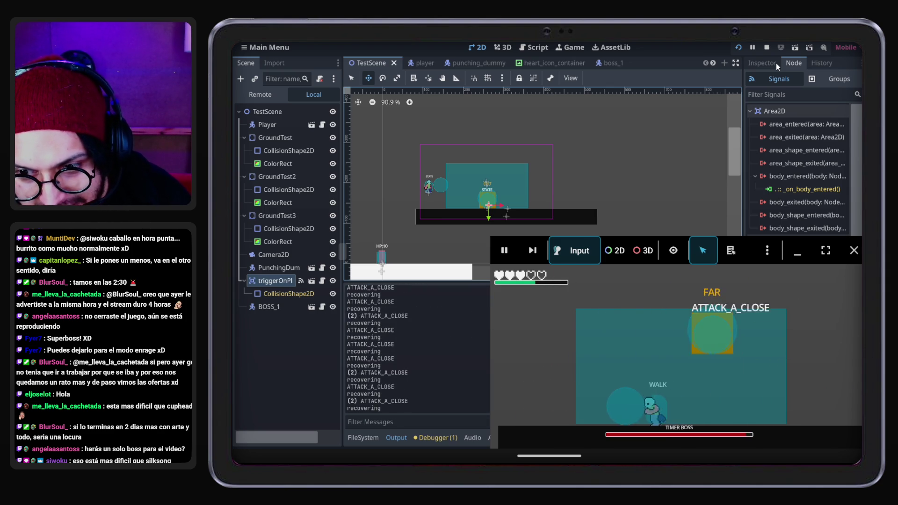
pyautogui.press('Right')
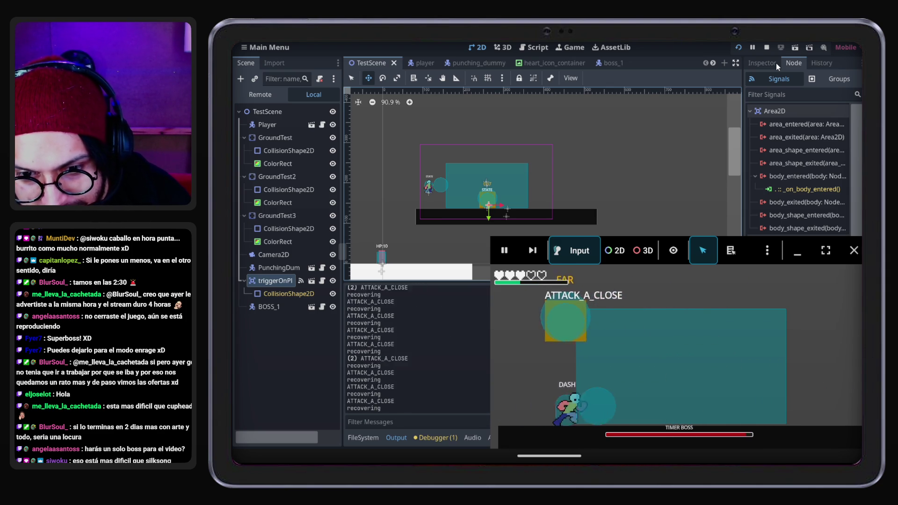
pyautogui.press('Right')
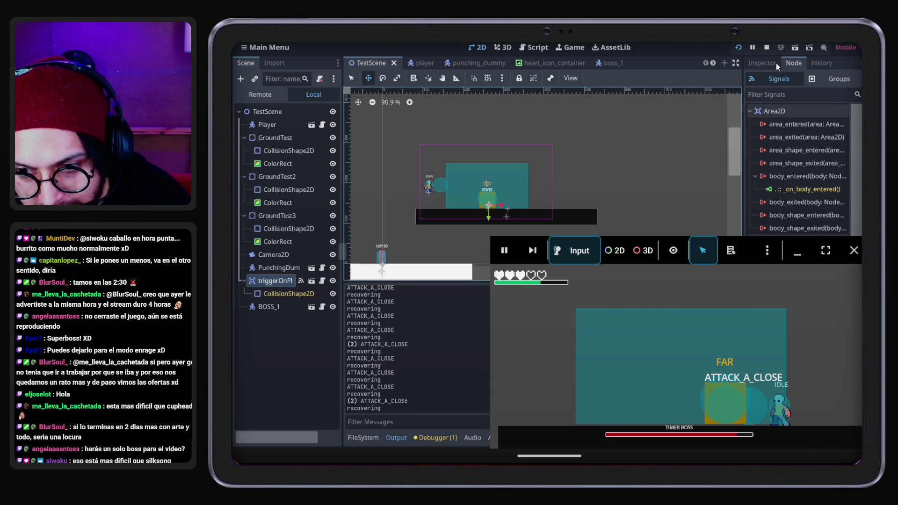
pyautogui.press('Left')
pyautogui.press('Left')
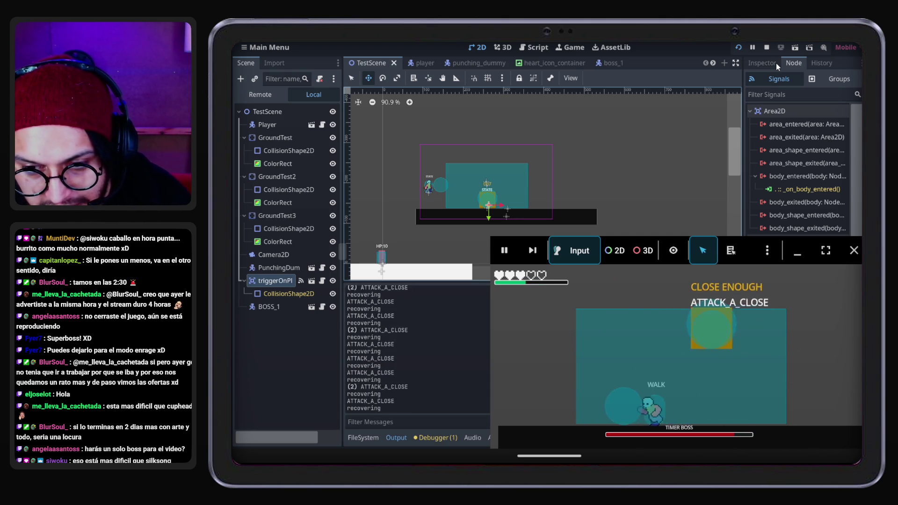
pyautogui.press('Right')
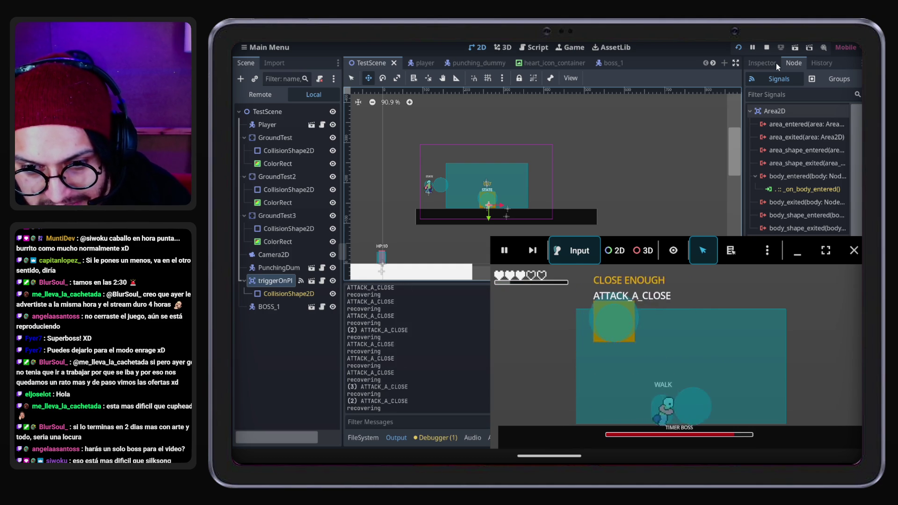
pyautogui.press('Left')
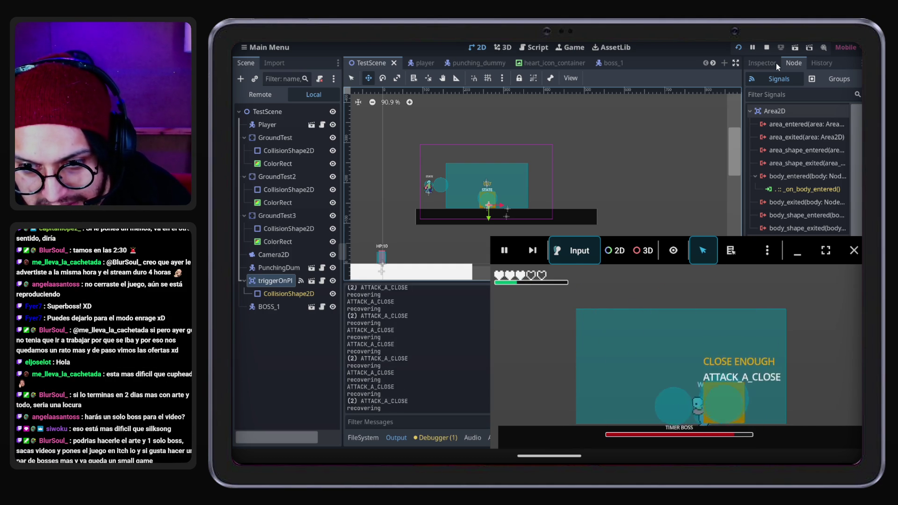
pyautogui.press('Right')
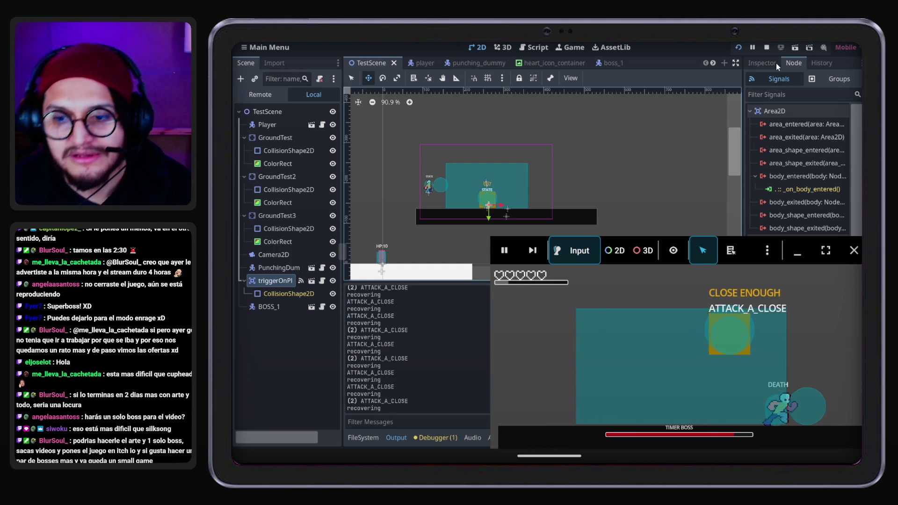
pyautogui.click(855, 252)
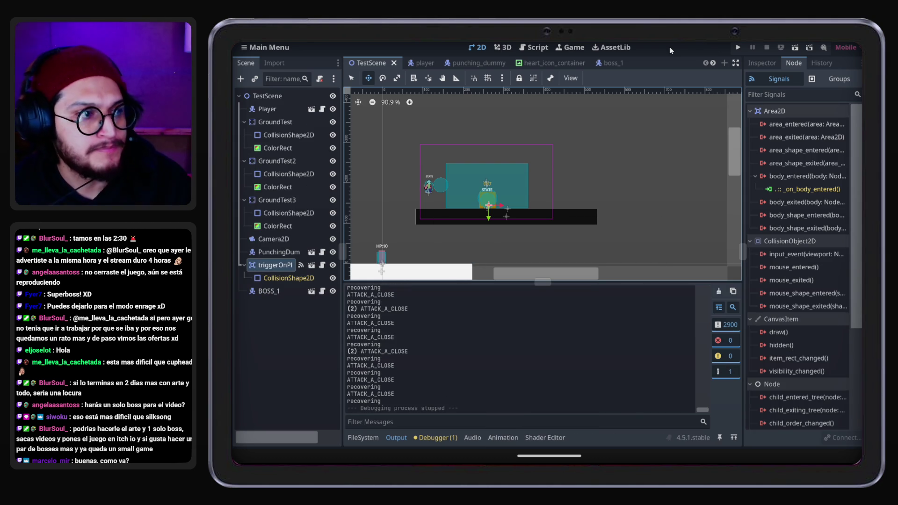
pyautogui.hotkey('ctrl', 's')
# Start a new scene with a Full Rect User Interface root renamed GameOverScreen
pyautogui.click(714, 63)
pyautogui.click(724, 63)
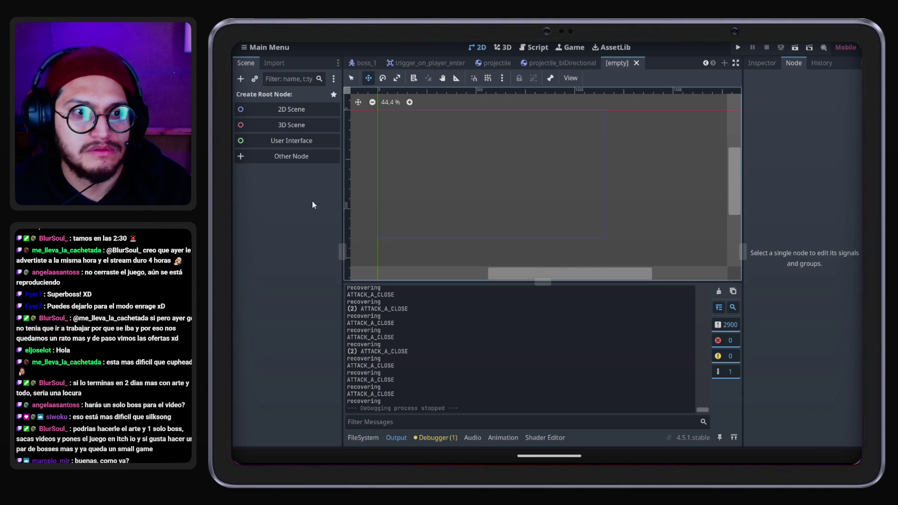
pyautogui.click(291, 142)
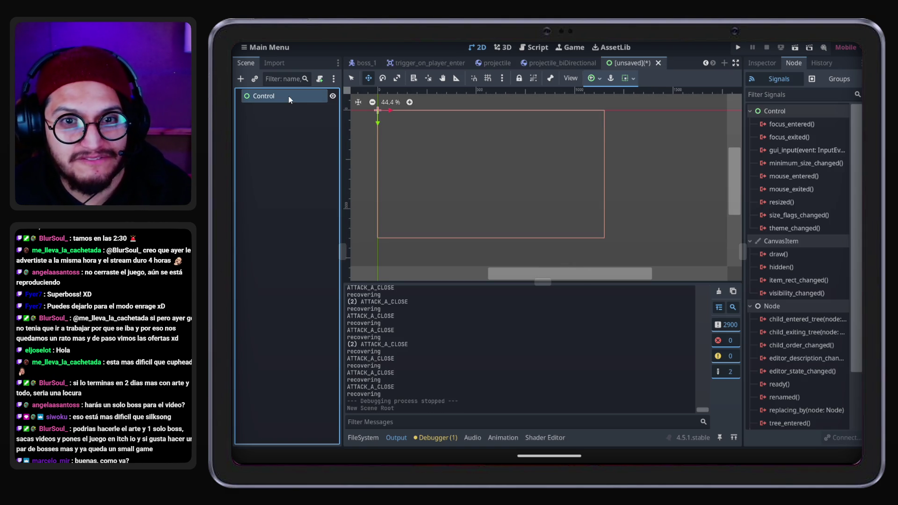
pyautogui.click(594, 79)
pyautogui.click(640, 144)
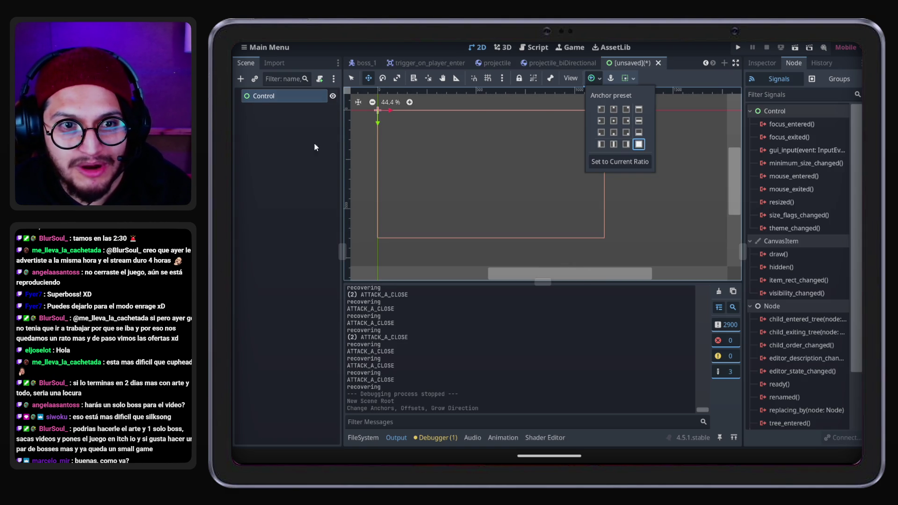
pyautogui.click(274, 103)
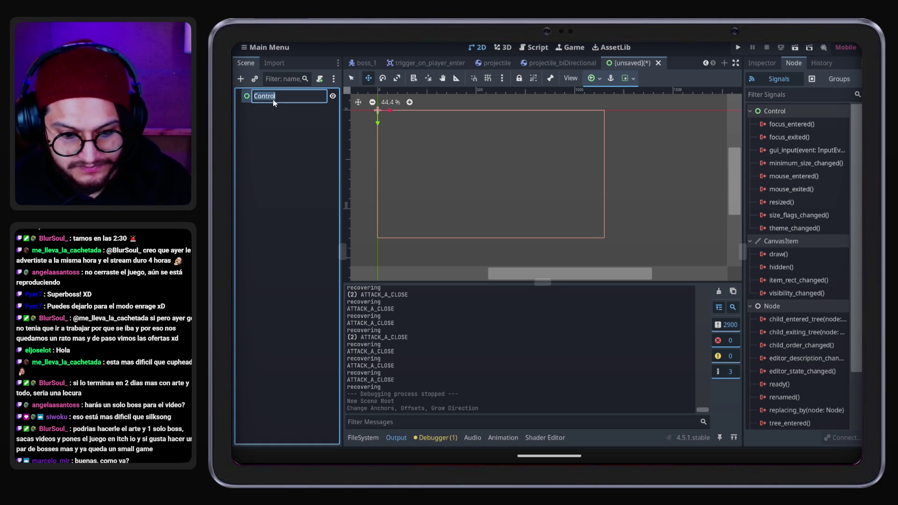
pyautogui.write('GameOverScreen')
pyautogui.press('Return')
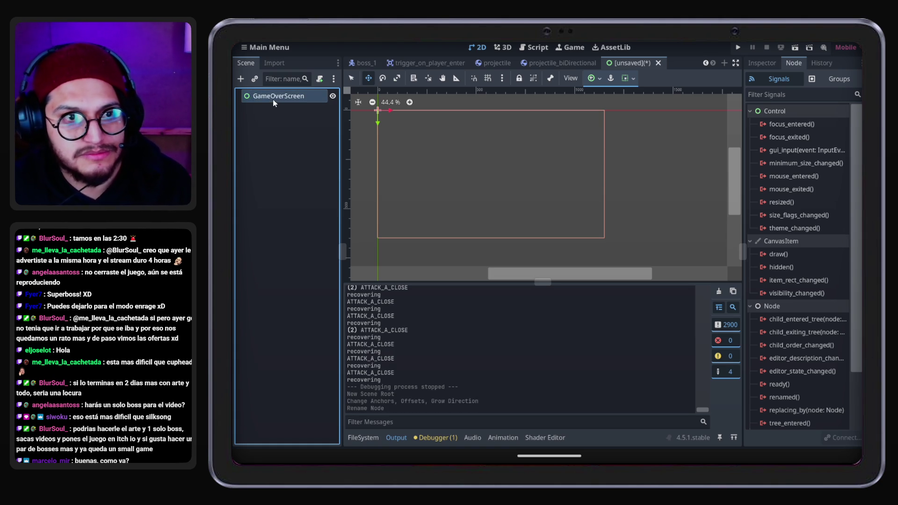
# Save the scene as game_over_screen.tscn in the Scenes/Ui_Scenes folder
pyautogui.hotkey('ctrl', 's')
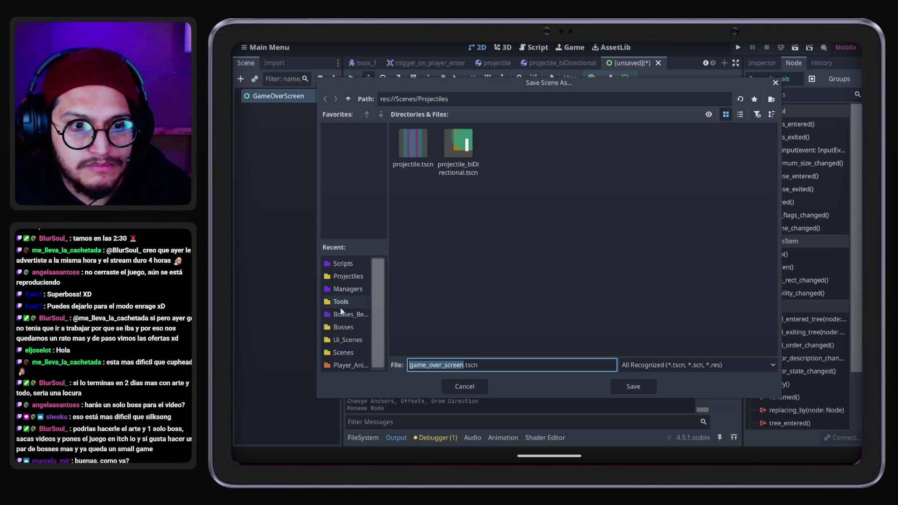
pyautogui.click(341, 302)
pyautogui.click(348, 99)
pyautogui.doubleClick(594, 147)
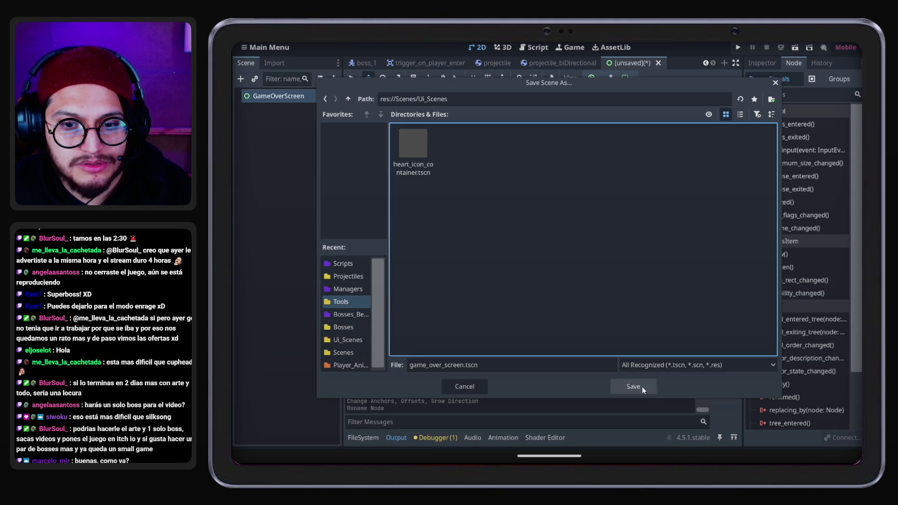
pyautogui.click(642, 387)
pyautogui.click(299, 97)
pyautogui.hotkey('ctrl', 'a')
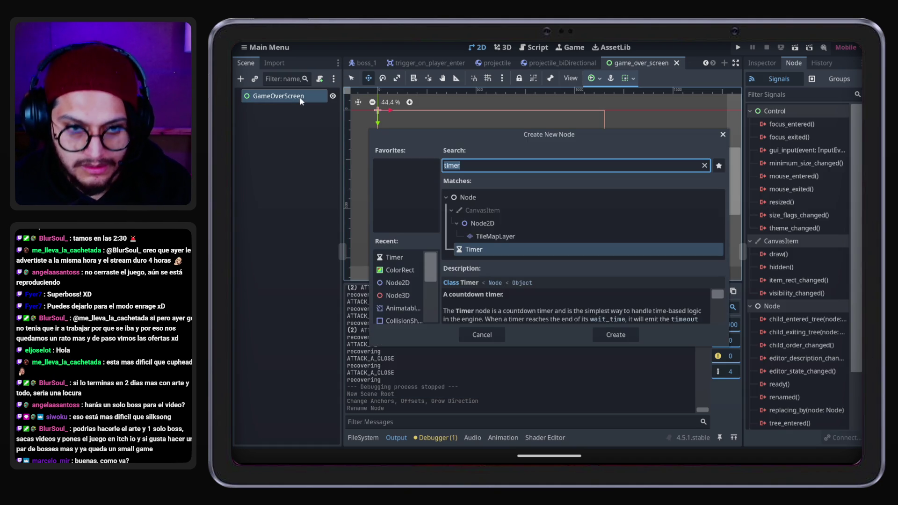
# Add a Label child named DEATH with its text set to DEATH
pyautogui.write('l')
pyautogui.press('Return')
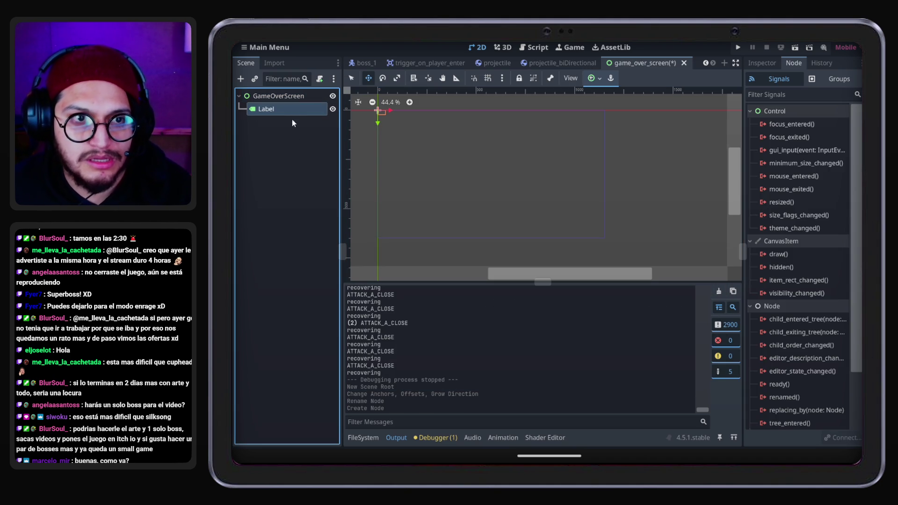
pyautogui.doubleClick(284, 108)
pyautogui.write('Game')
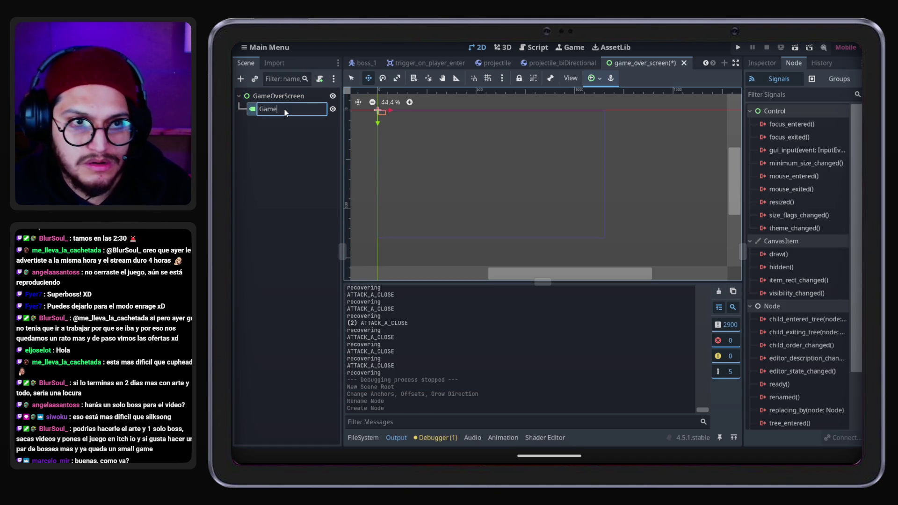
pyautogui.write('ATH')
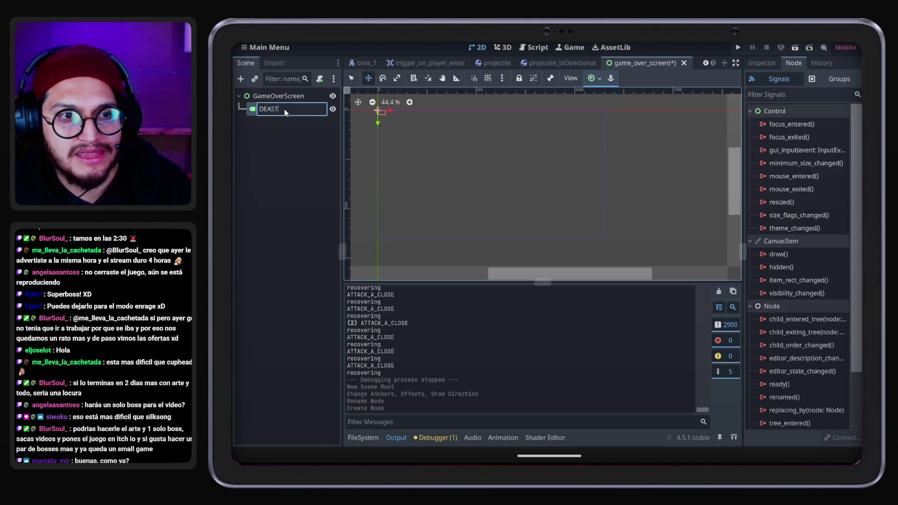
pyautogui.press('Return')
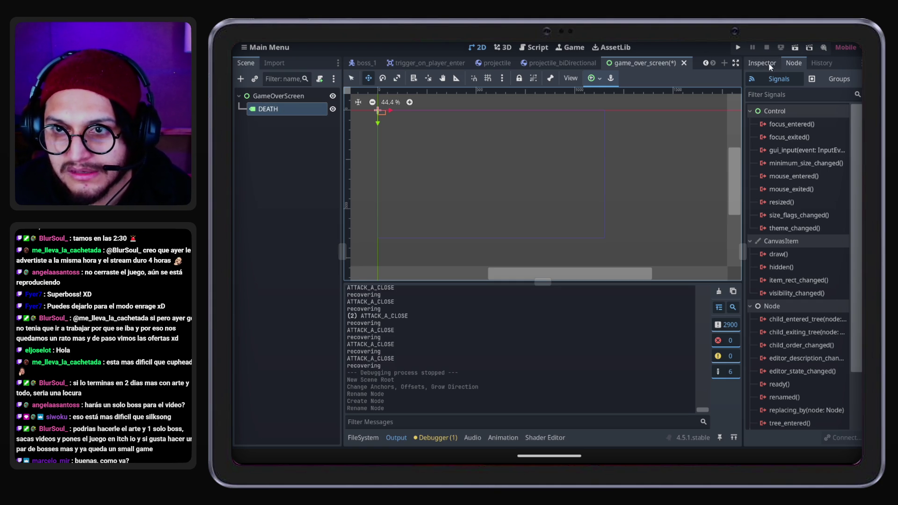
pyautogui.click(766, 63)
pyautogui.write('DEATH')
pyautogui.hotkey('ctrl', 'a')
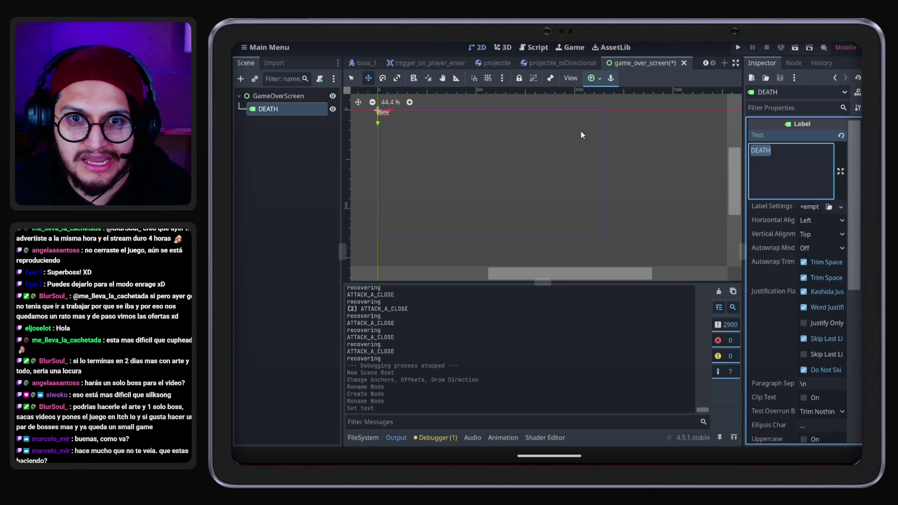
# Apply the HCenter Wide anchor preset and centre the text horizontally and vertically
pyautogui.click(594, 81)
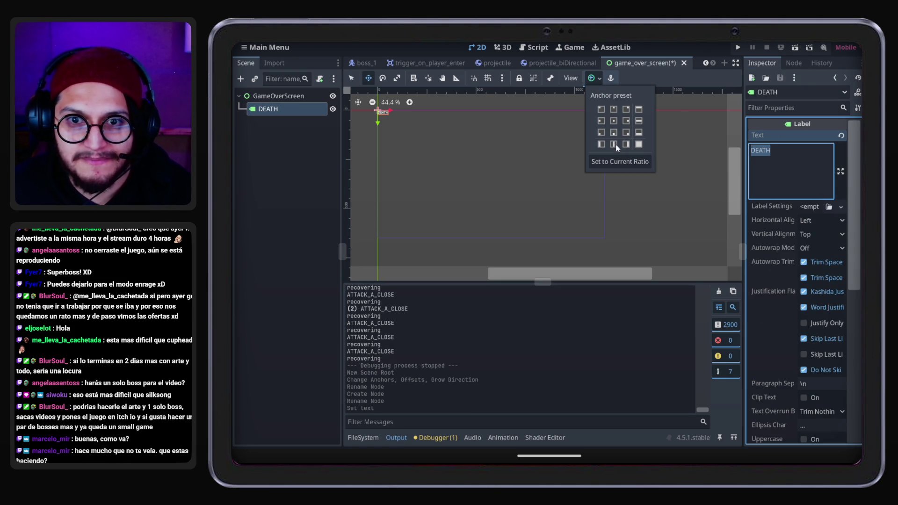
pyautogui.click(639, 122)
pyautogui.click(819, 220)
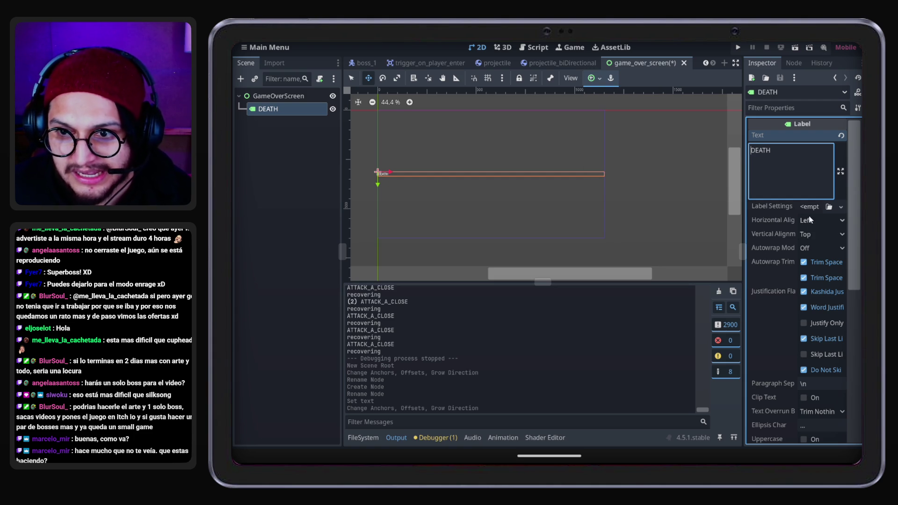
pyautogui.click(819, 220)
pyautogui.click(817, 248)
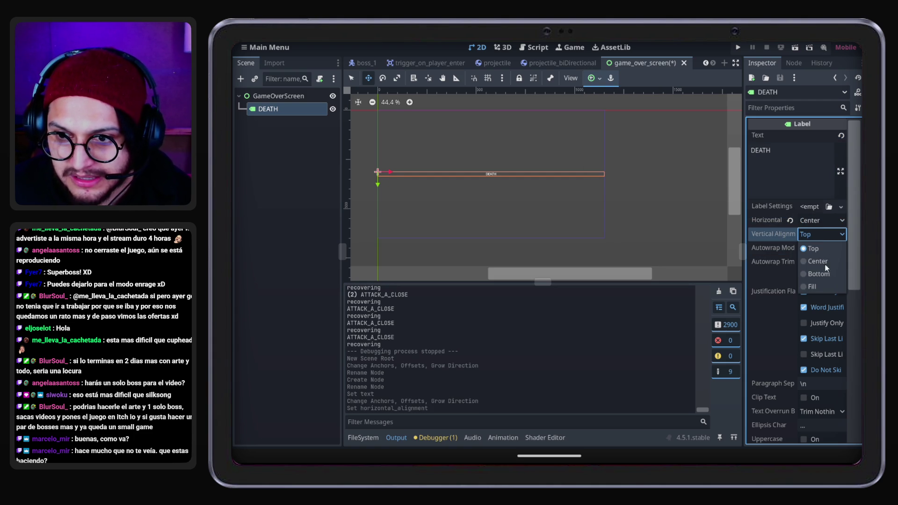
pyautogui.click(819, 262)
# Override the DEATH label's font size to 126 px and save the scene
pyautogui.scroll(-5, 768, 306)
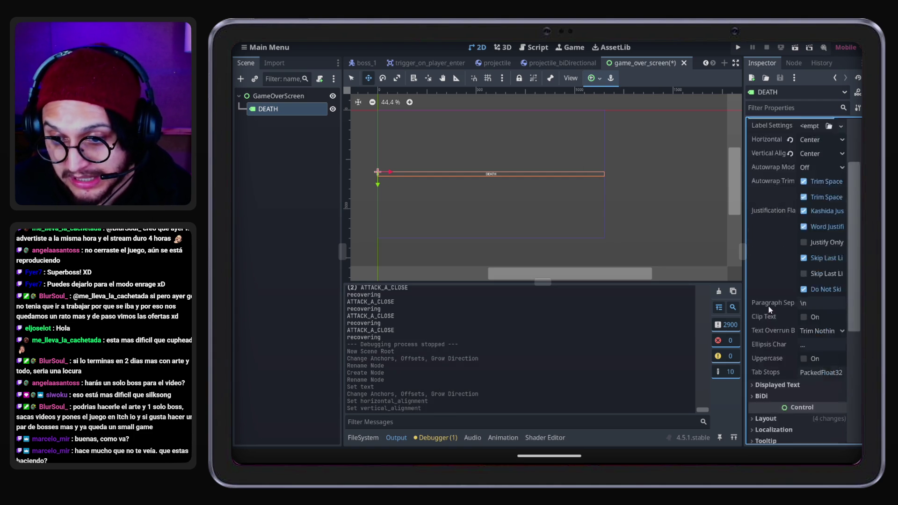
pyautogui.click(767, 257)
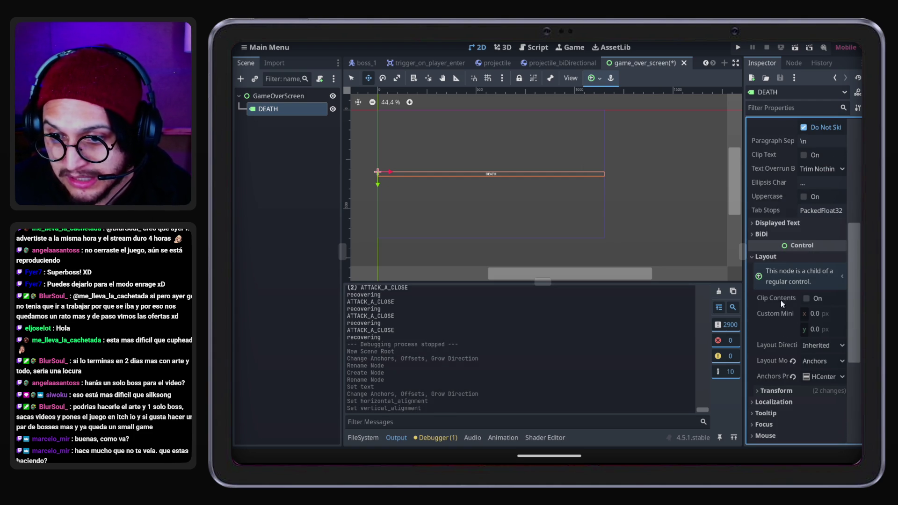
pyautogui.click(771, 257)
pyautogui.scroll(-1, 781, 300)
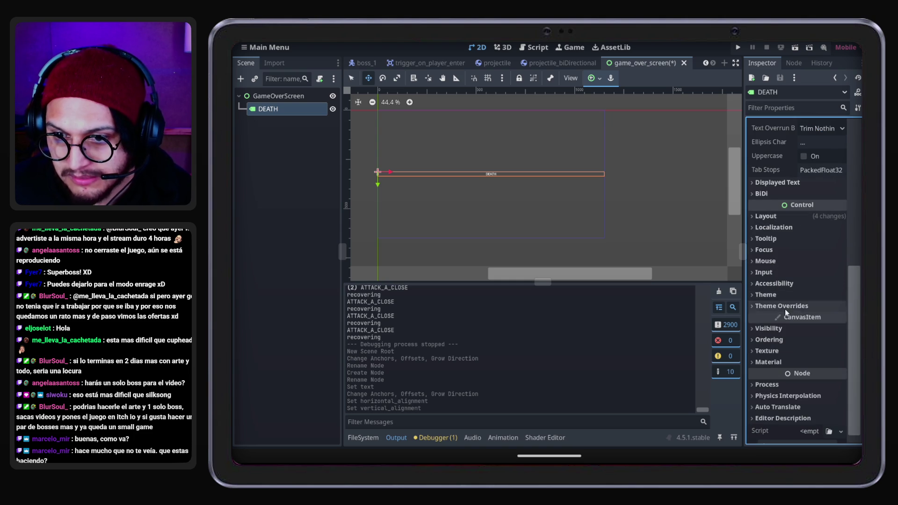
pyautogui.click(785, 307)
pyautogui.click(788, 356)
pyautogui.scroll(-1, 790, 343)
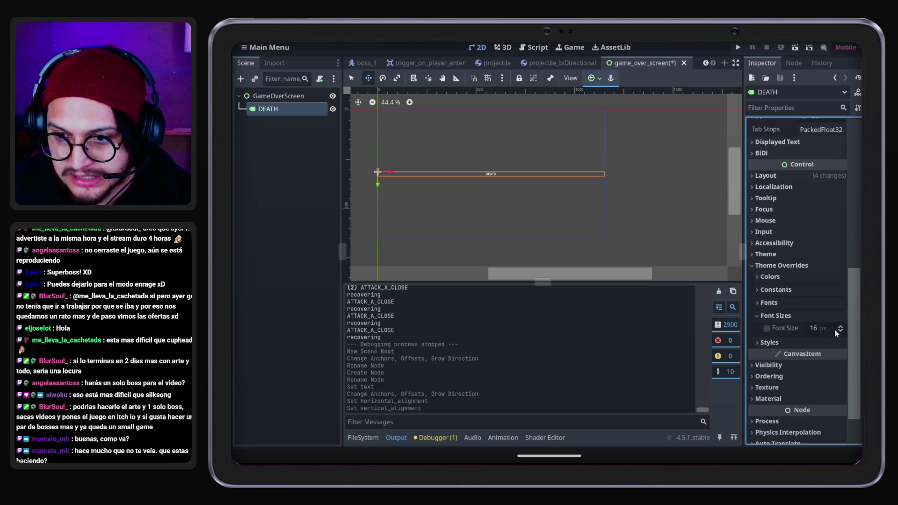
pyautogui.moveTo(830, 330); pyautogui.dragTo(832, 327)
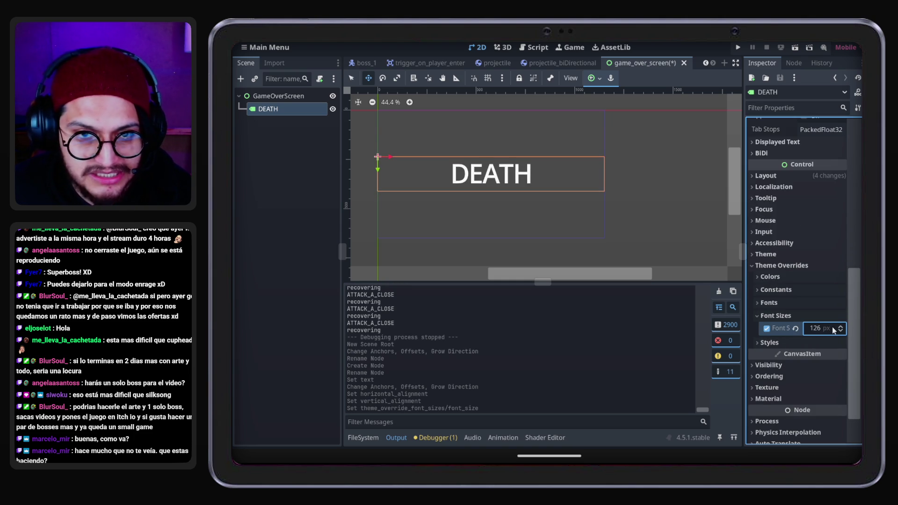
pyautogui.hotkey('ctrl', 's')
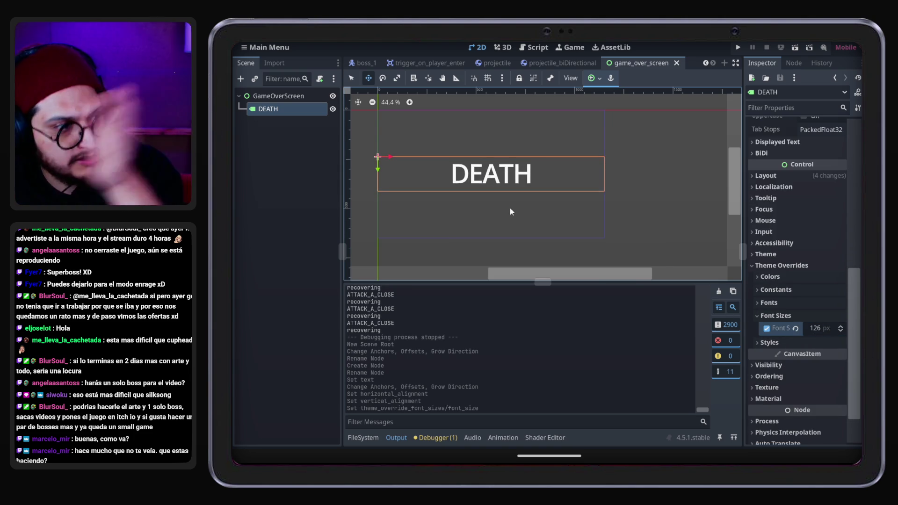
pyautogui.click(294, 169)
# Add a ColorRect node coloured dark grey #292929
pyautogui.hotkey('ctrl', 's')
pyautogui.hotkey('ctrl', 'a')
pyautogui.write('color')
pyautogui.press('Return')
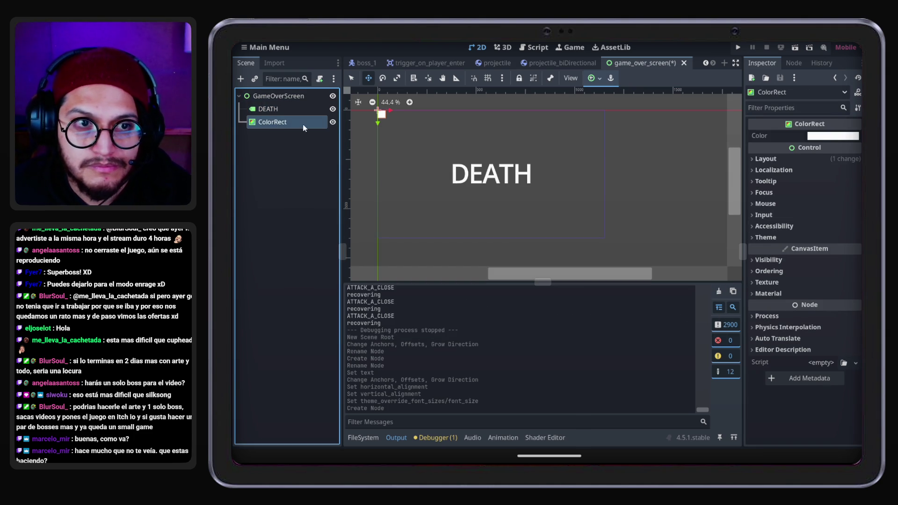
pyautogui.click(833, 136)
pyautogui.click(859, 244)
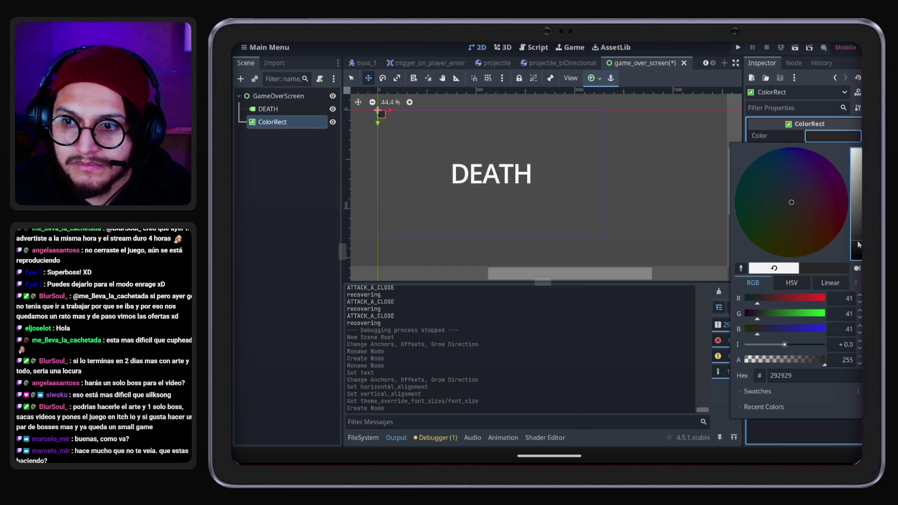
pyautogui.click(339, 190)
# Give the ColorRect Full Rect anchors and move it above DEATH so it sits behind
pyautogui.click(594, 79)
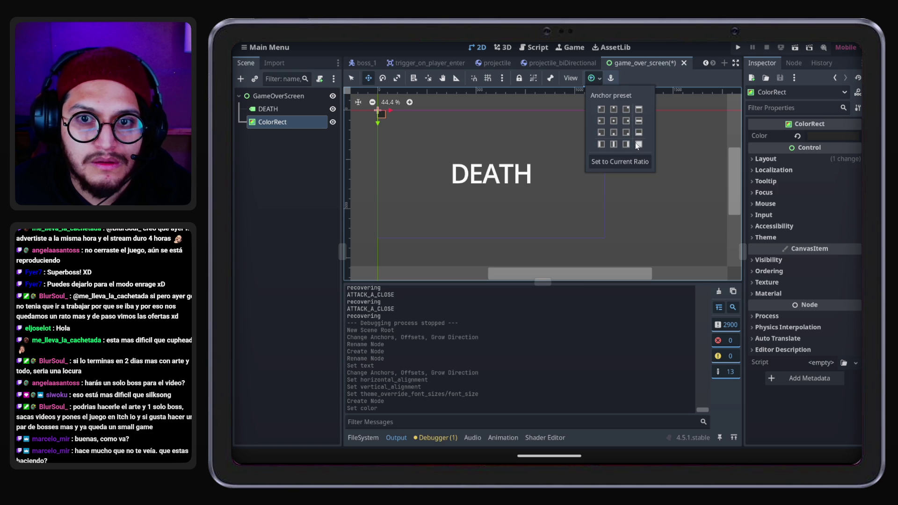
pyautogui.click(636, 144)
pyautogui.click(278, 109)
pyautogui.moveTo(275, 116)
pyautogui.mouseDown()
pyautogui.moveTo(276, 102)
pyautogui.moveTo(279, 111)
pyautogui.moveTo(266, 110)
pyautogui.moveTo(281, 104)
pyautogui.mouseUp()
pyautogui.click(274, 123)
# Add a BBCode-enabled RichTextLabel under GameOverScreen and save the scene
pyautogui.click(270, 96)
pyautogui.hotkey('ctrl', 'a')
pyautogui.write('BBC')
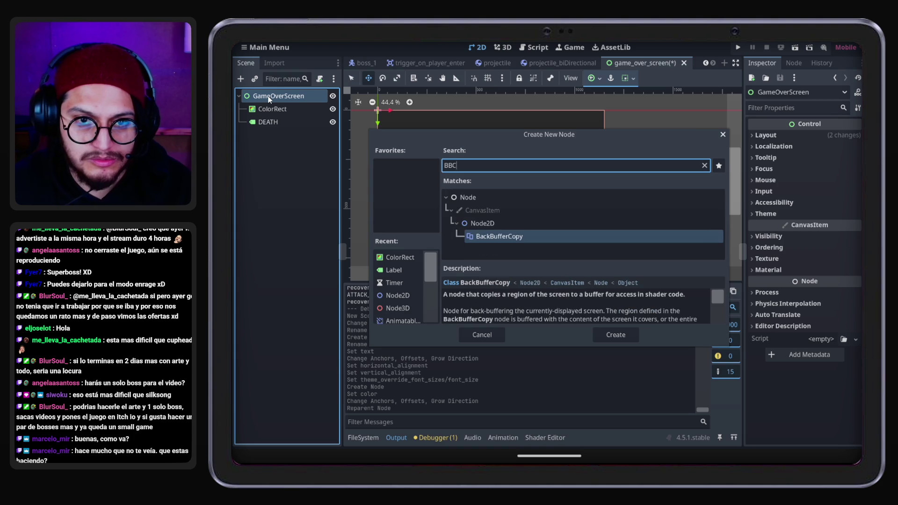
pyautogui.hotkey('ctrl', 'a')
pyautogui.write('LABEL')
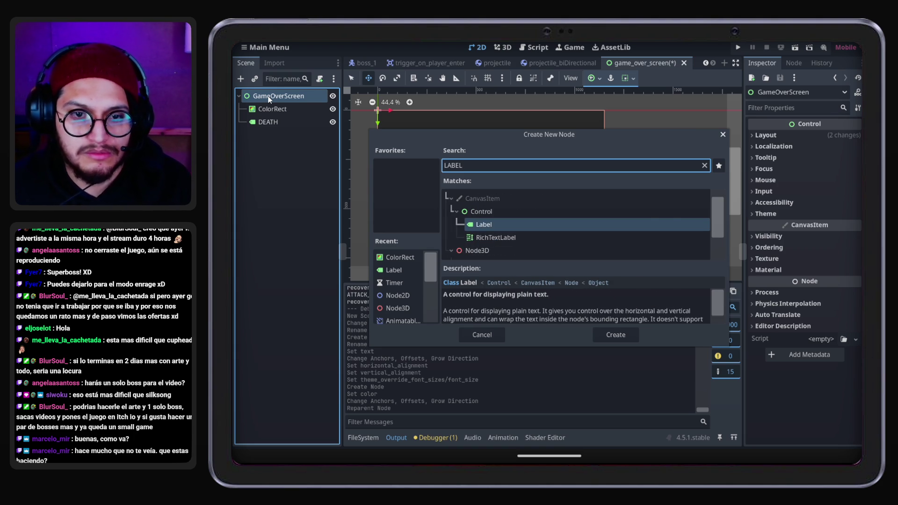
pyautogui.press('Down')
pyautogui.press('Return')
pyautogui.click(805, 171)
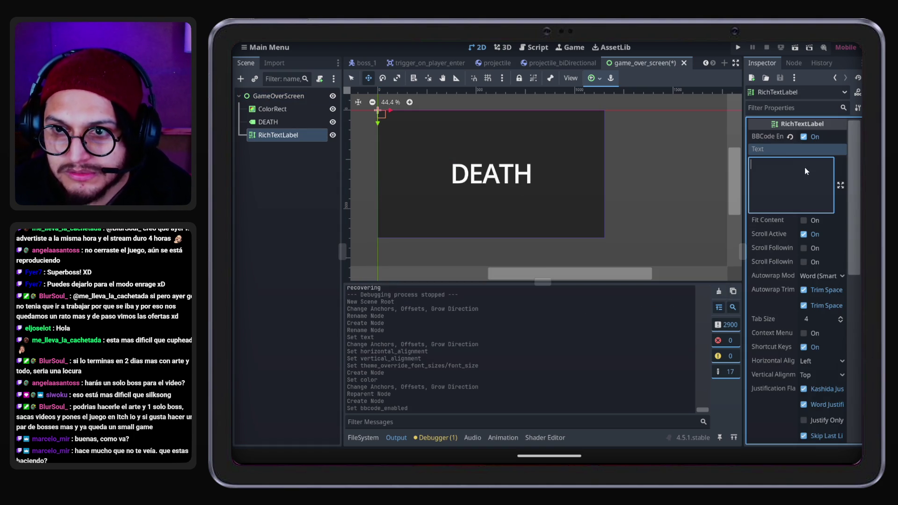
pyautogui.hotkey('ctrl', 's')
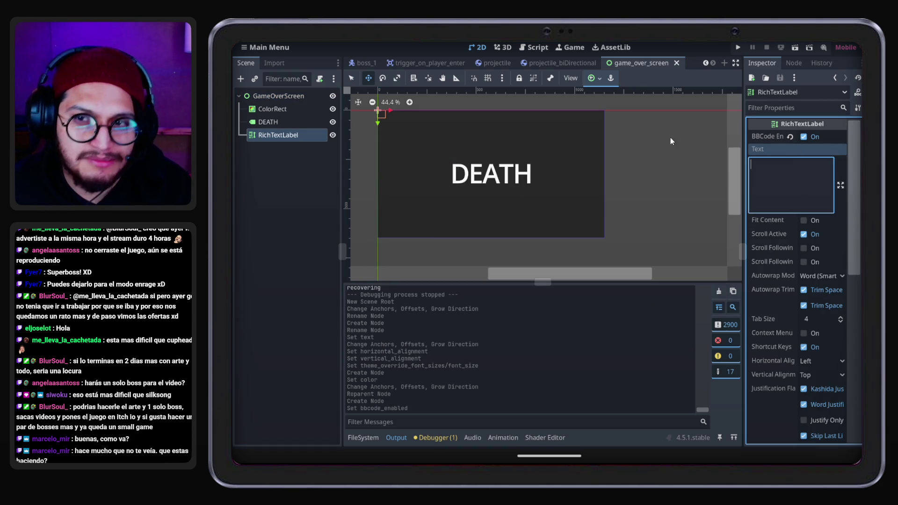
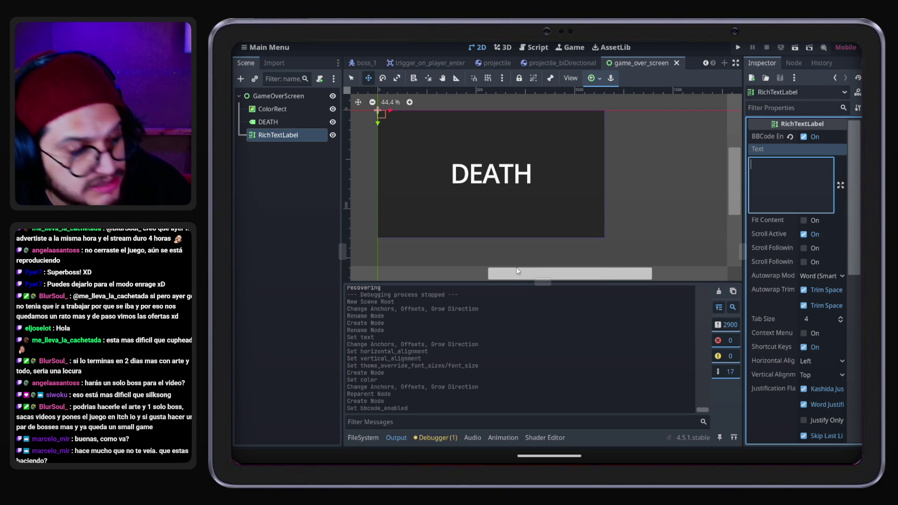
# Save the scene and set the RichTextLabel text to '[center][pulse=20]Press Space to Retry'
pyautogui.hotkey('ctrl', 's')
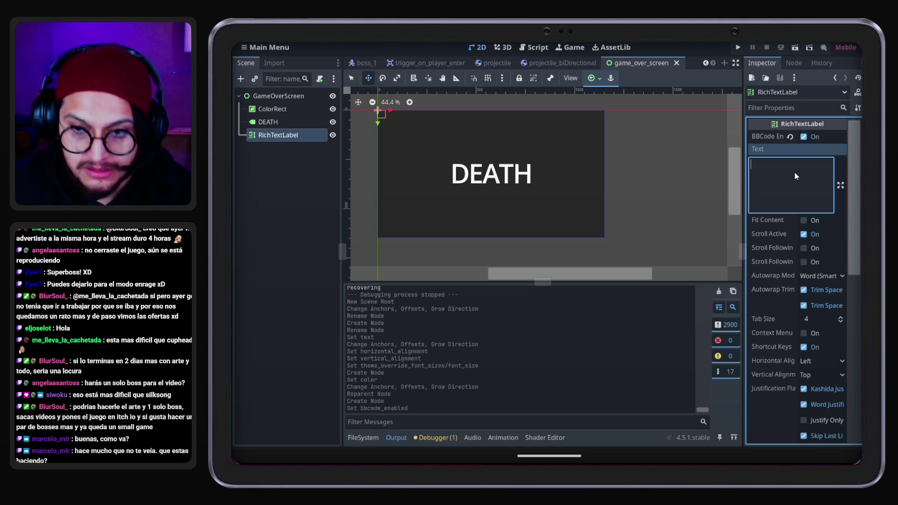
pyautogui.write('[center[]')
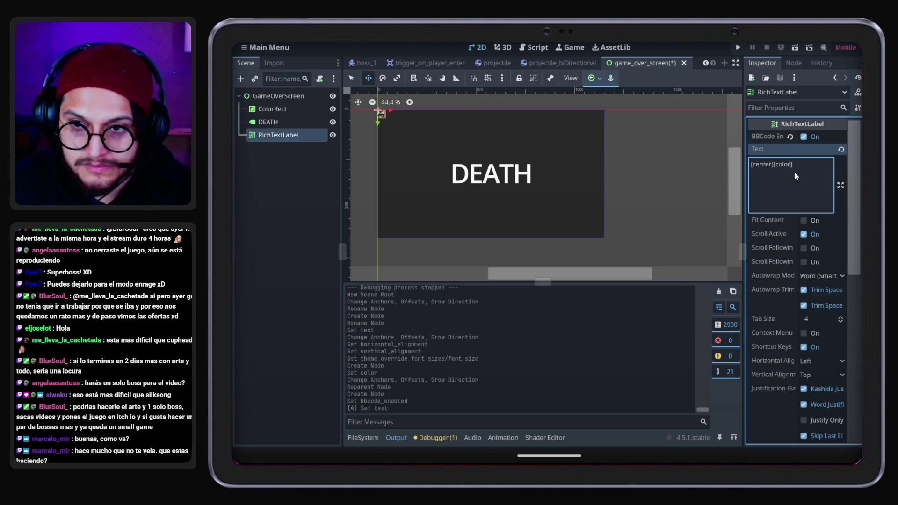
pyautogui.write('lse=20] press')
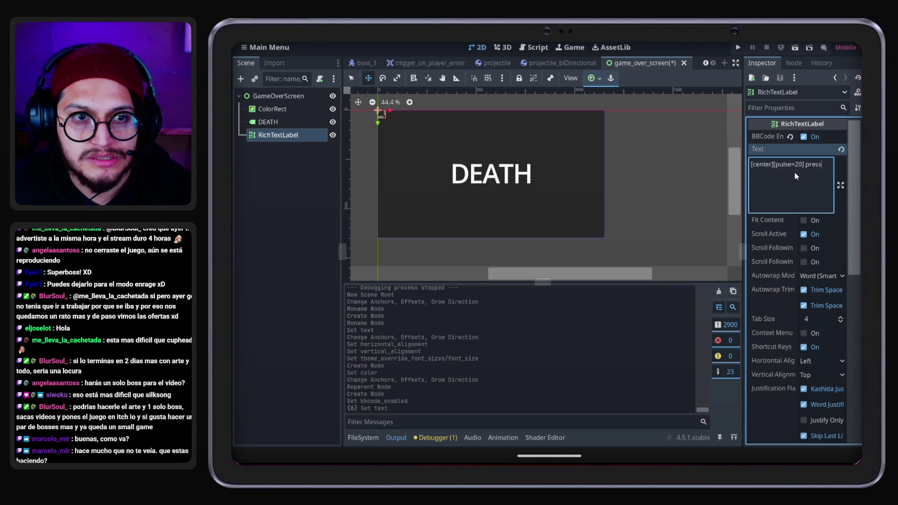
pyautogui.hotkey('ctrl', 'a')
pyautogui.hotkey('ctrl', 'x')
pyautogui.hotkey('ctrl', 'z')
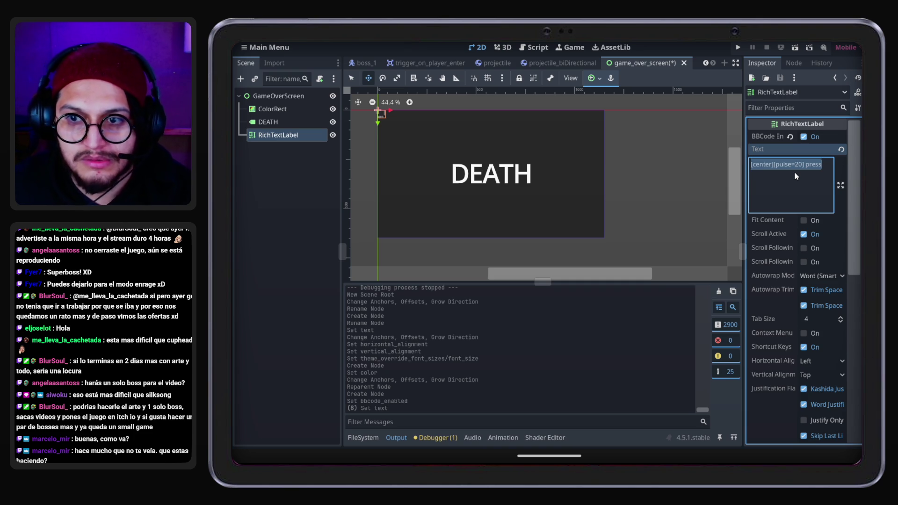
pyautogui.hotkey('ctrl', 'z')
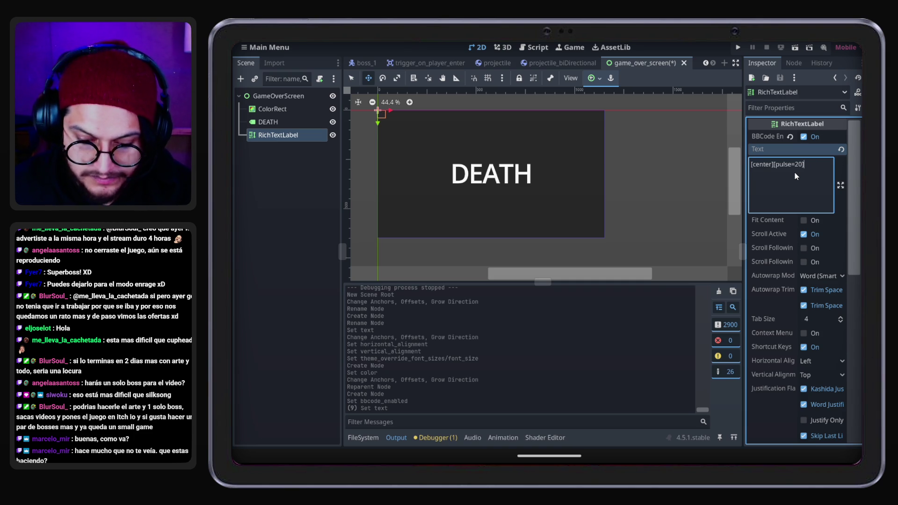
pyautogui.write('Press Space to Retry')
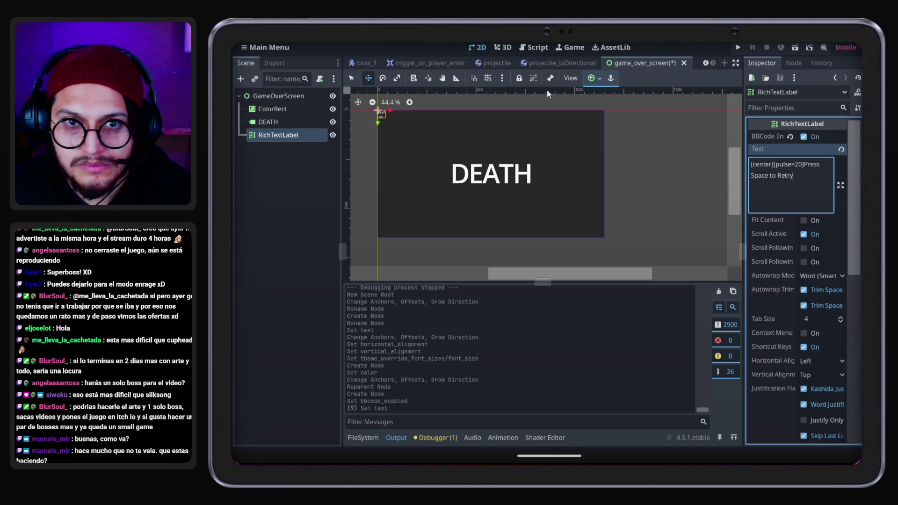
pyautogui.click(593, 78)
# Apply the HCenter Wide anchor preset and set Custom Minimum Size y to 32
pyautogui.click(640, 120)
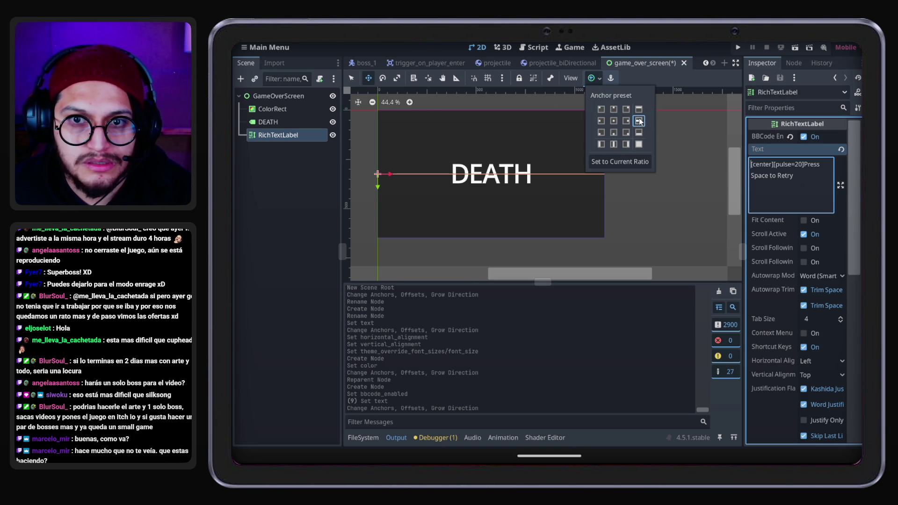
pyautogui.click(773, 251)
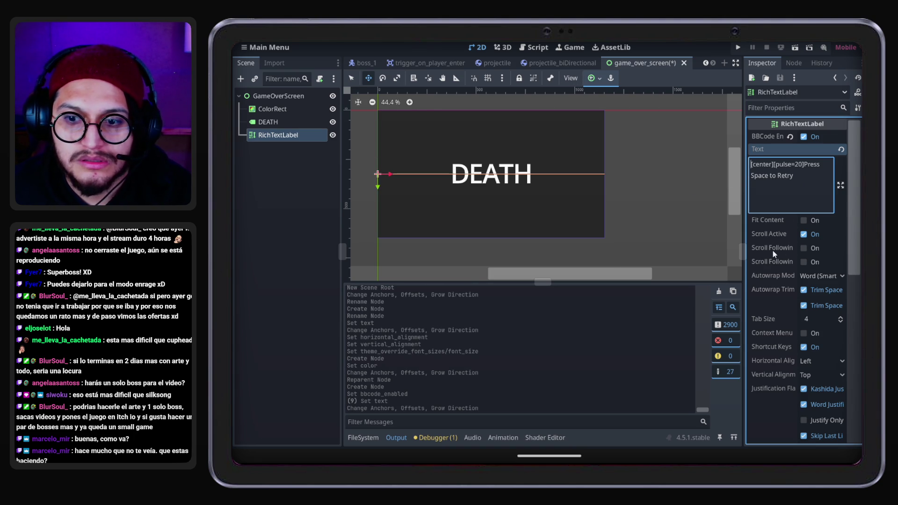
pyautogui.scroll(-5, 781, 279)
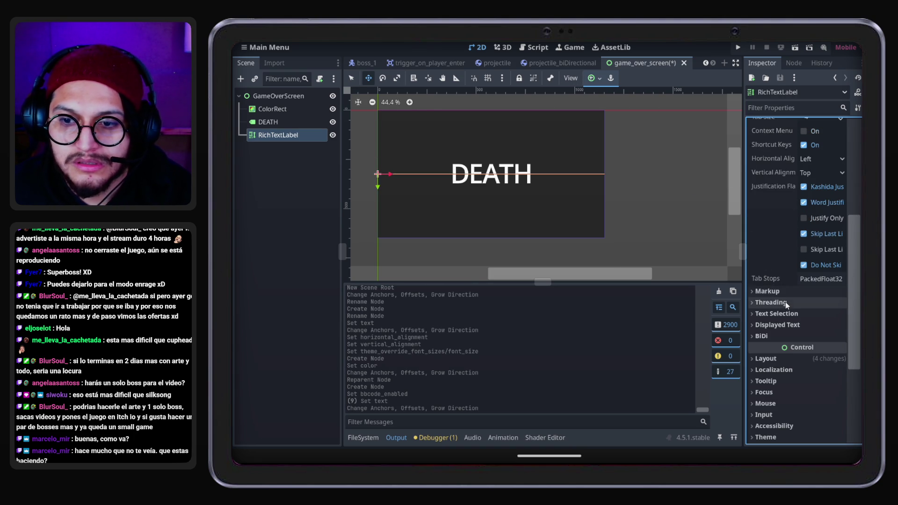
pyautogui.click(781, 362)
pyautogui.scroll(-2, 783, 363)
pyautogui.moveTo(824, 351); pyautogui.dragTo(842, 351)
pyautogui.write('32')
pyautogui.press('Return')
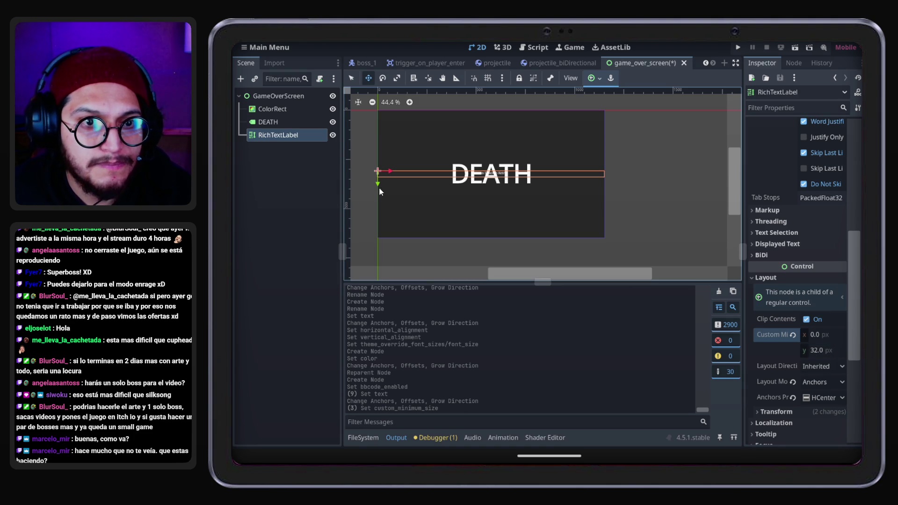
# Move the retry label down to y 431 below DEATH and save the scene
pyautogui.moveTo(377, 184); pyautogui.dragTo(376, 209)
pyautogui.click(317, 218)
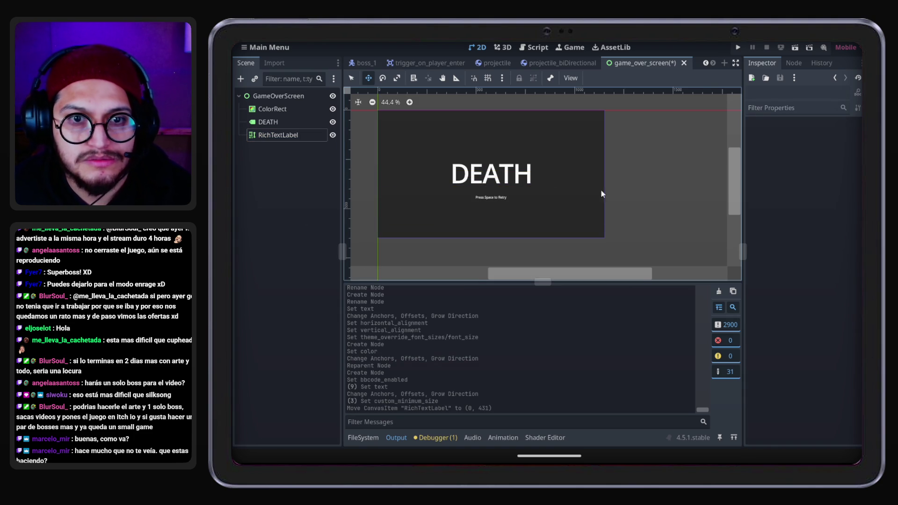
pyautogui.scroll(2, 510, 181)
pyautogui.moveTo(563, 272); pyautogui.dragTo(538, 271)
pyautogui.hotkey('ctrl', 's')
pyautogui.click(285, 112)
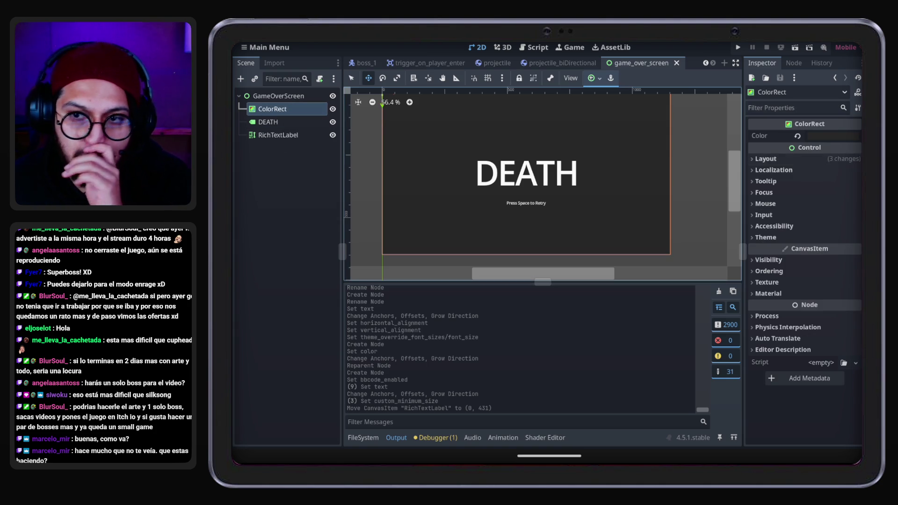
# Change the ColorRect background colour to dark red 880400 and save the scene
pyautogui.click(815, 136)
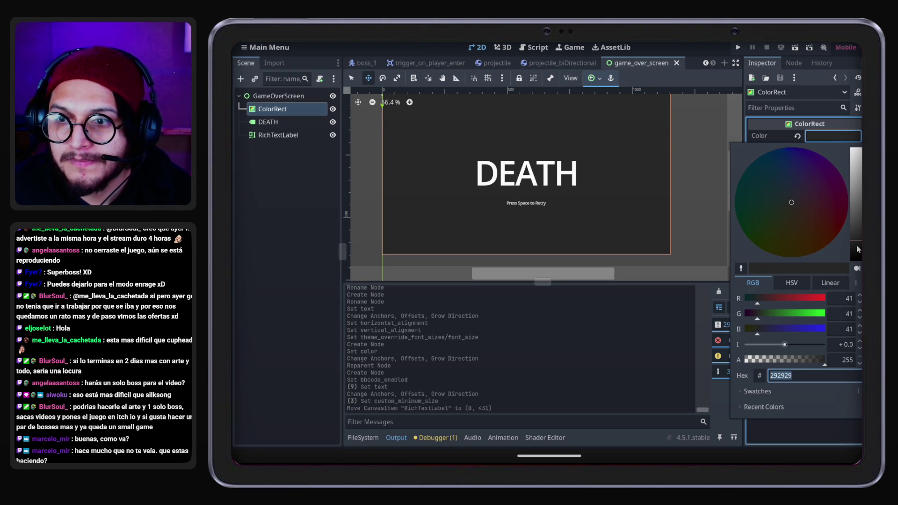
pyautogui.click(841, 229)
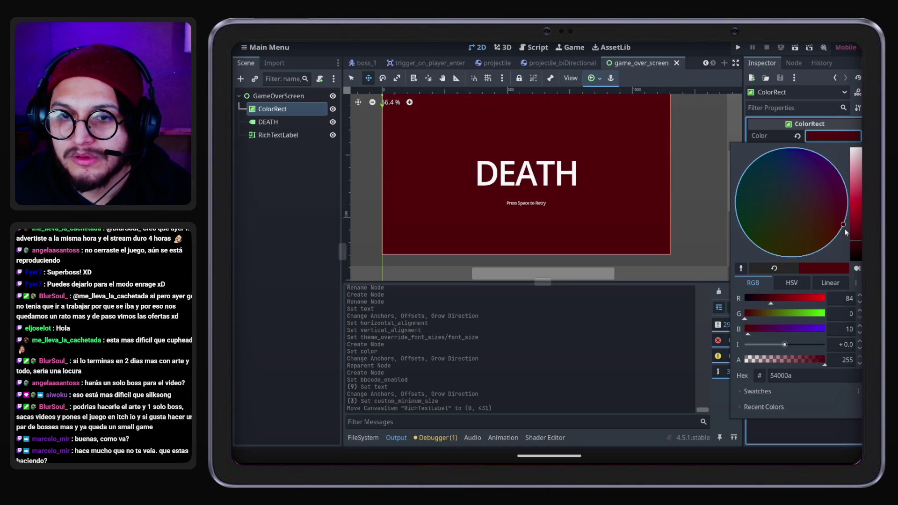
pyautogui.click(859, 227)
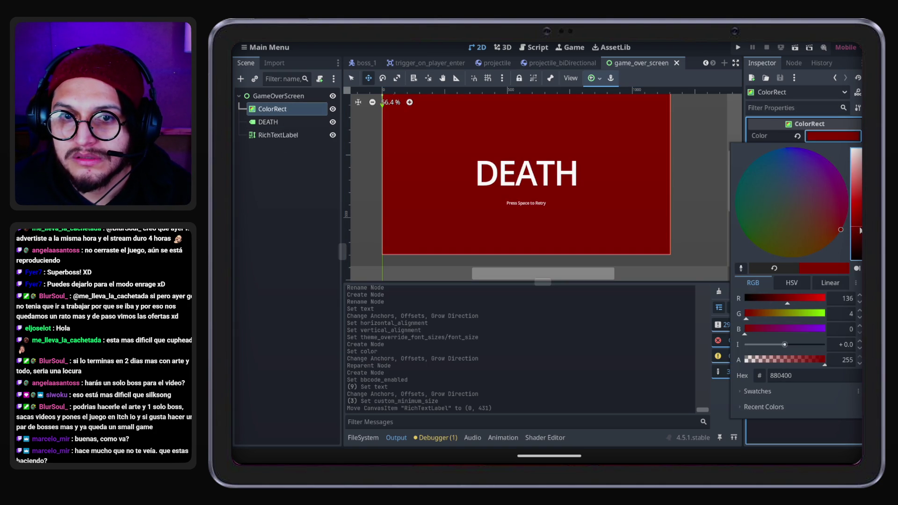
pyautogui.click(259, 179)
pyautogui.hotkey('ctrl', 's')
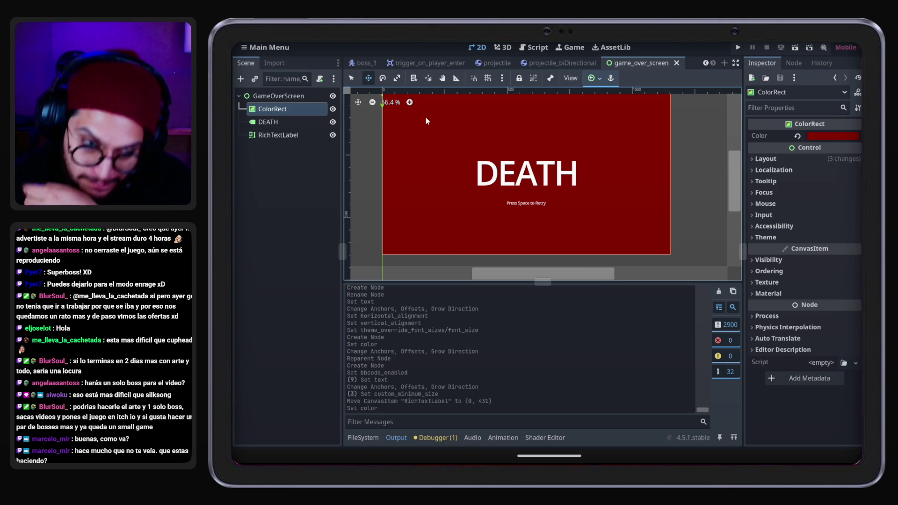
pyautogui.hscroll(-2, 559, 277)
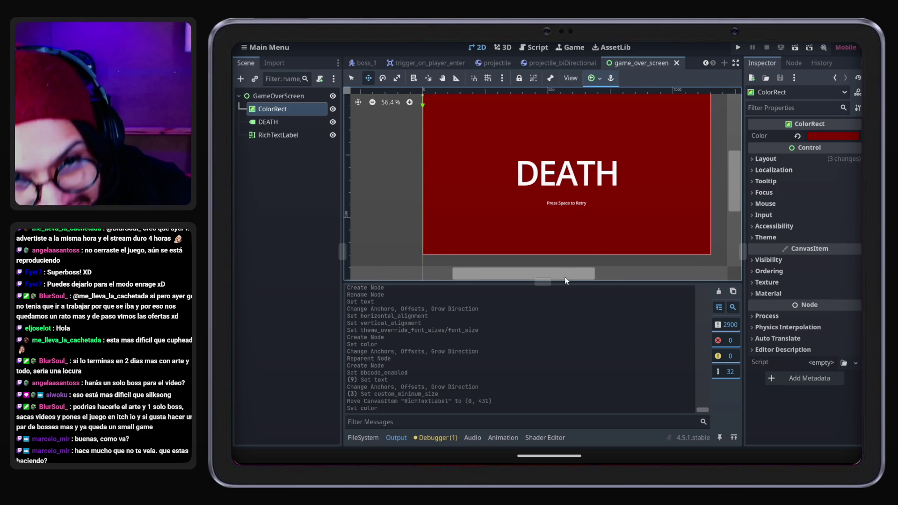
pyautogui.click(279, 171)
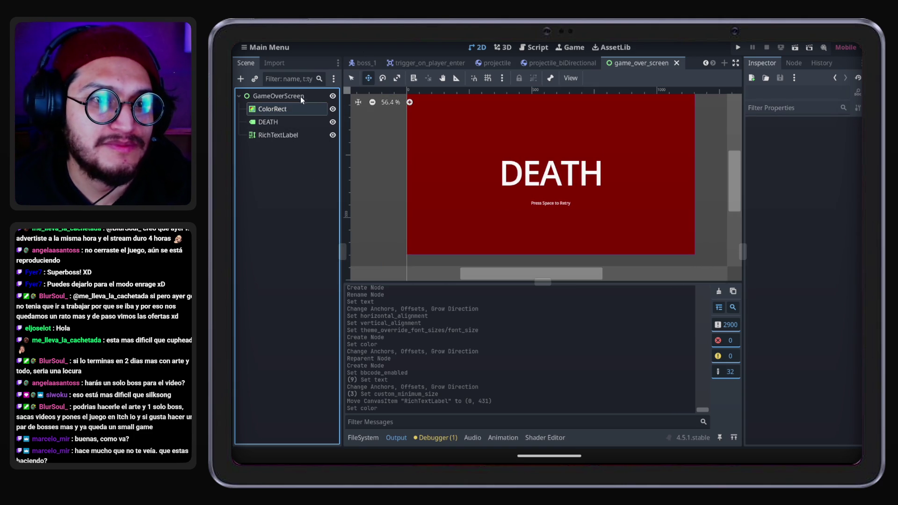
# Attach a new script res://Scripts/Managers/game_over_screen_manager.gd to the GameOverScreen root
pyautogui.click(299, 96)
pyautogui.click(320, 79)
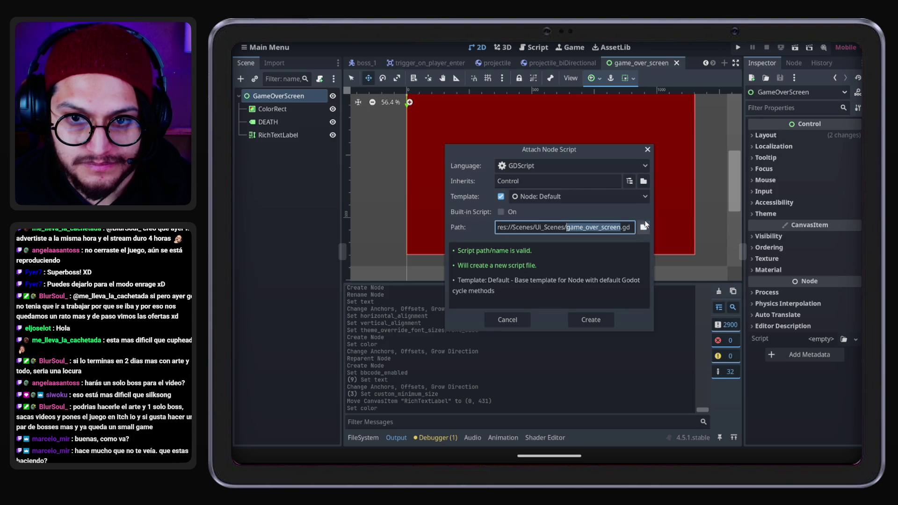
pyautogui.click(644, 228)
pyautogui.click(353, 277)
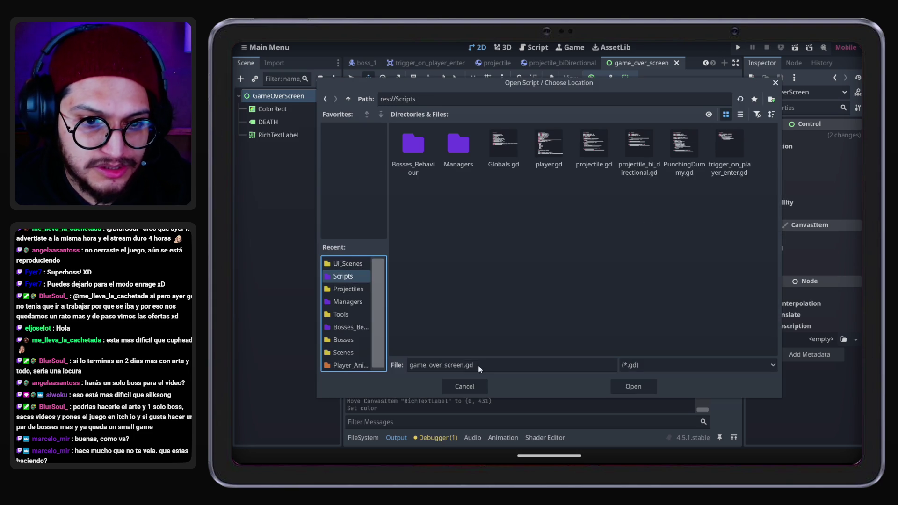
pyautogui.moveTo(463, 366); pyautogui.dragTo(400, 365)
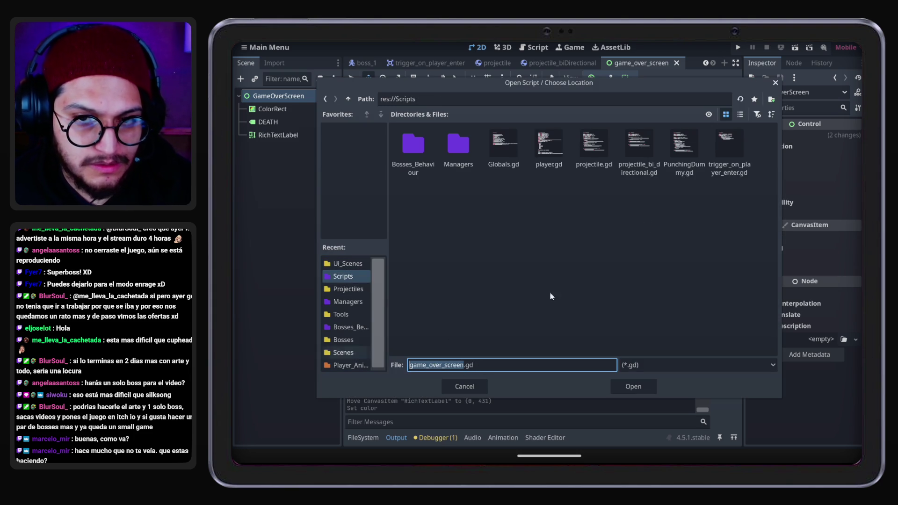
pyautogui.doubleClick(460, 175)
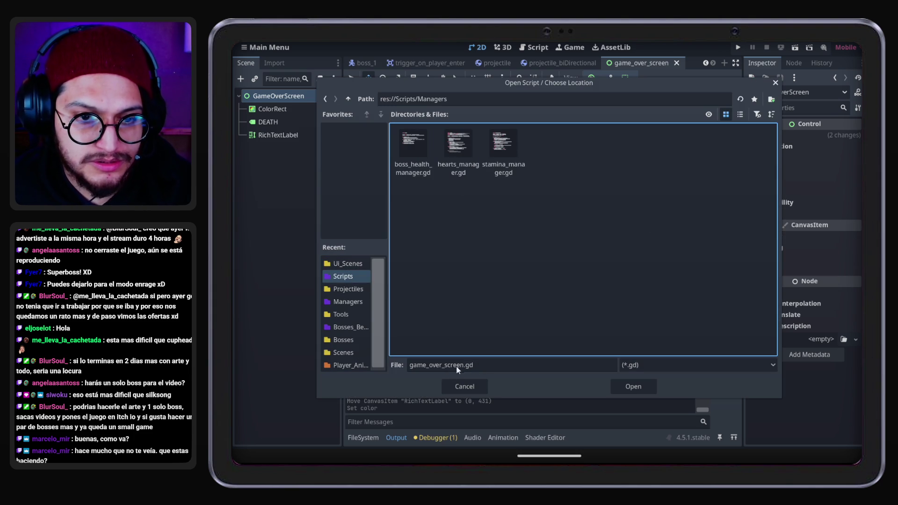
pyautogui.write('_amana')
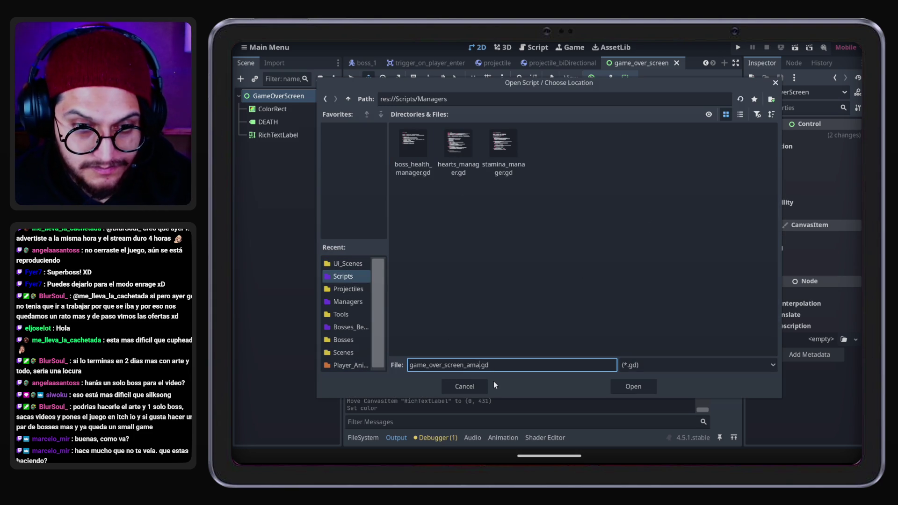
pyautogui.write('ger')
pyautogui.press('Return')
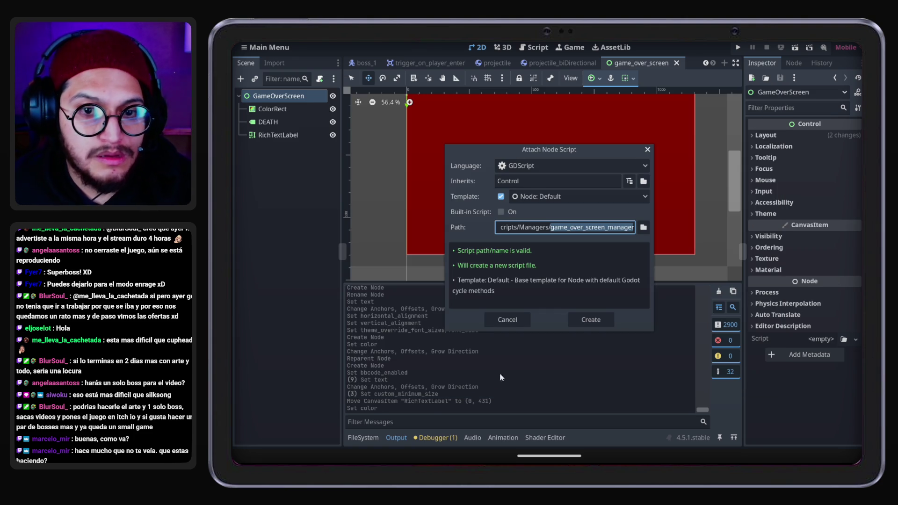
pyautogui.press('Tab')
pyautogui.press('Return')
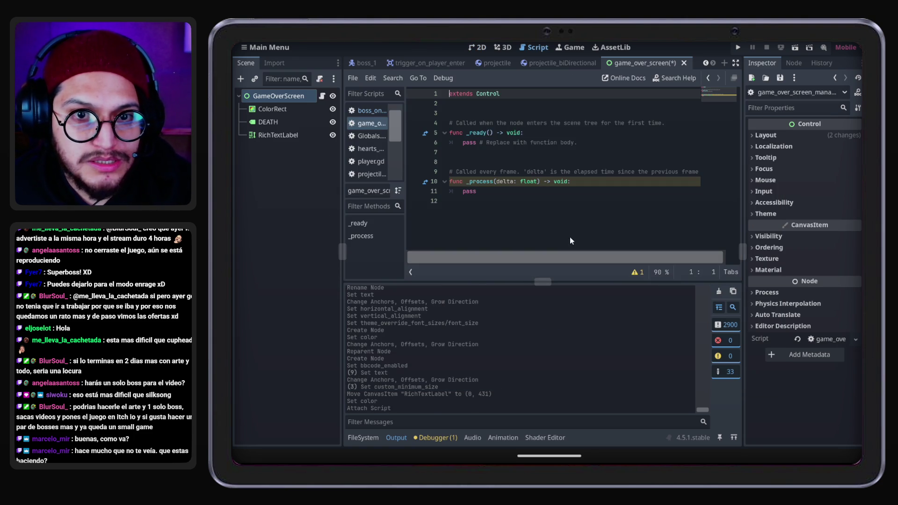
# Delete _ready and replace pass in _process with an is_action_just_pressed("Jump") check
pyautogui.moveTo(470, 152); pyautogui.dragTo(425, 116)
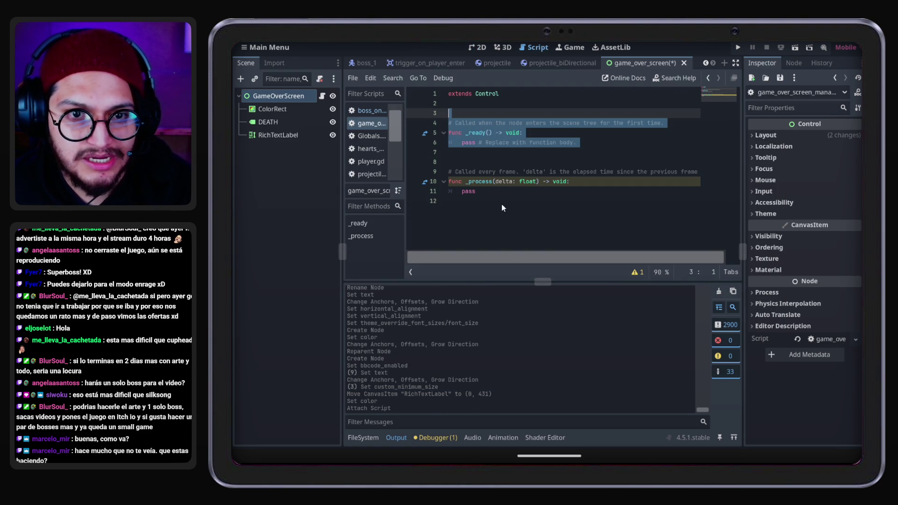
pyautogui.press('BackSpace')
pyautogui.doubleClick(464, 152)
pyautogui.write('if ')
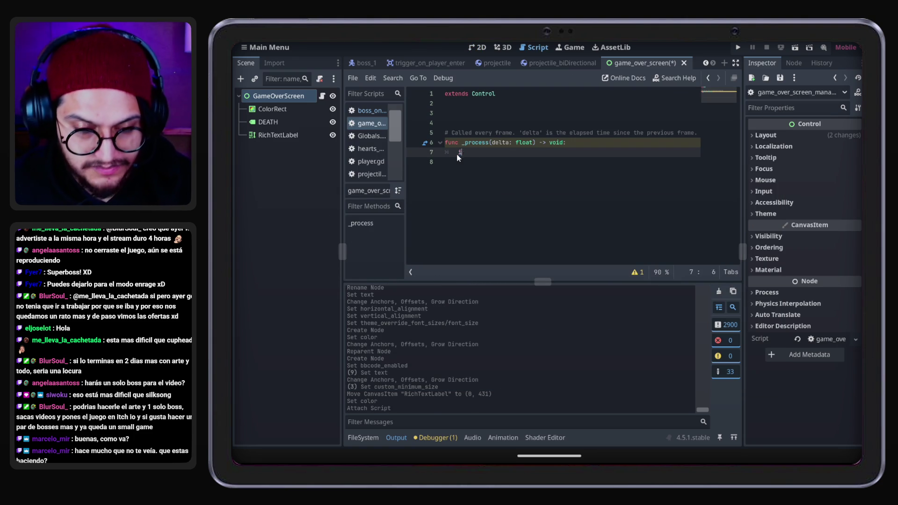
pyautogui.write('Input.is_acti')
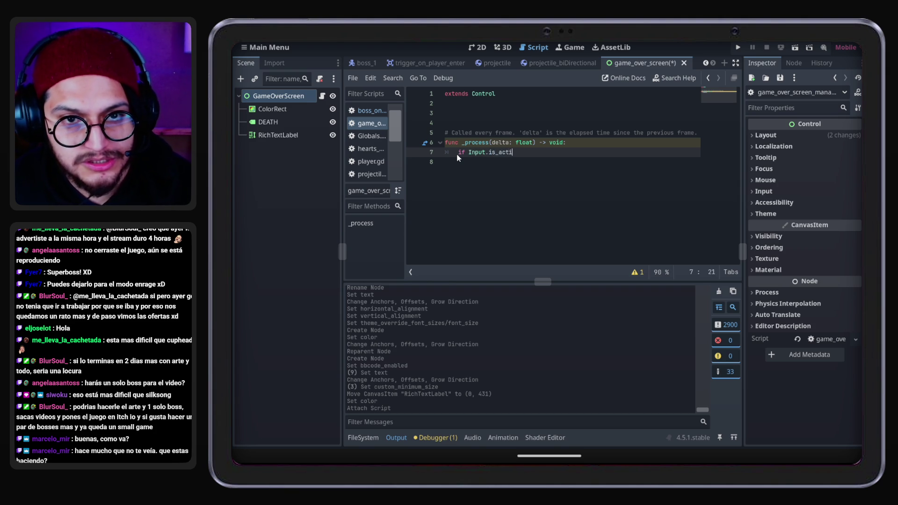
pyautogui.write('on_just_p')
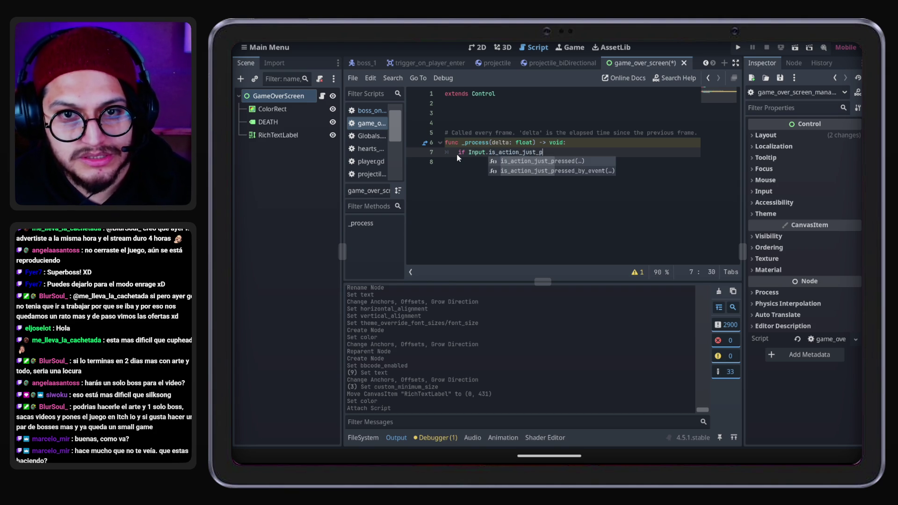
pyautogui.press('Return')
pyautogui.write('"Jump")')
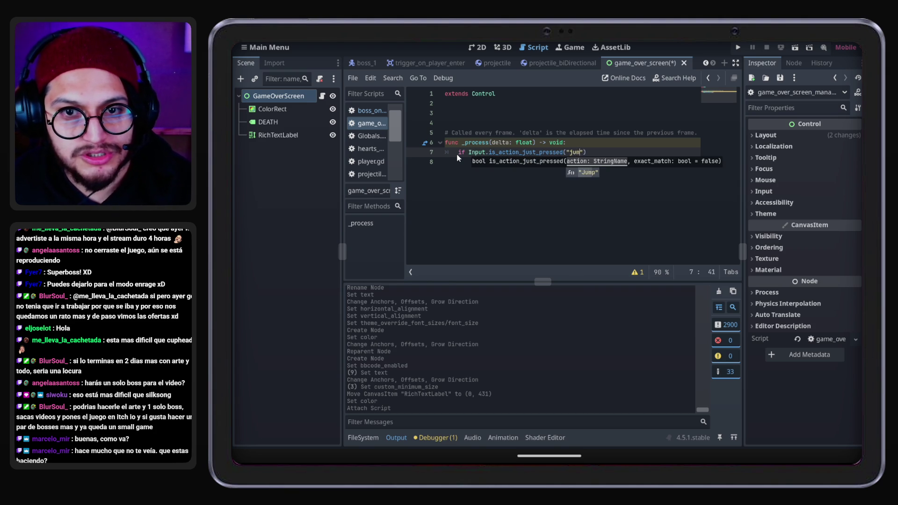
pyautogui.write(':')
pyautogui.press('Return')
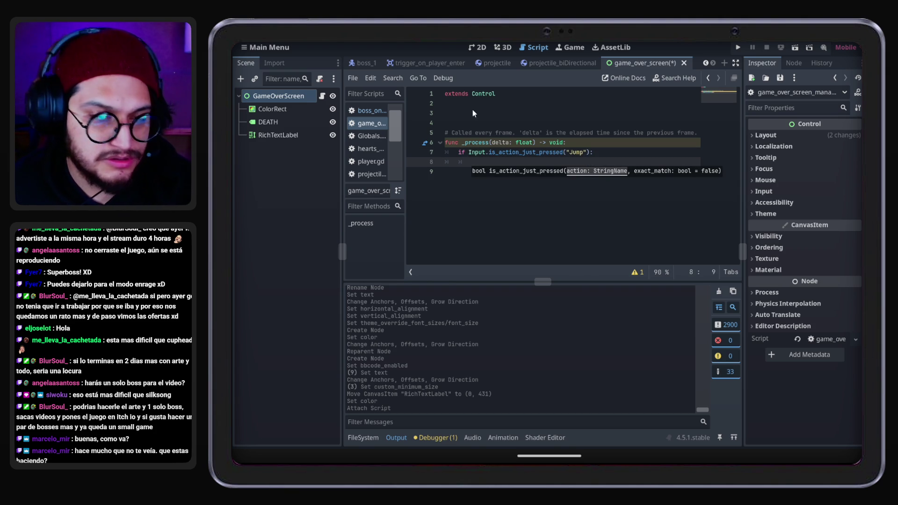
# Call get_tree().change_scene_to_packed() inside the Jump check
pyautogui.hotkey('ctrl', 's')
pyautogui.write('get_tre')
pyautogui.press('Return')
pyautogui.write('.')
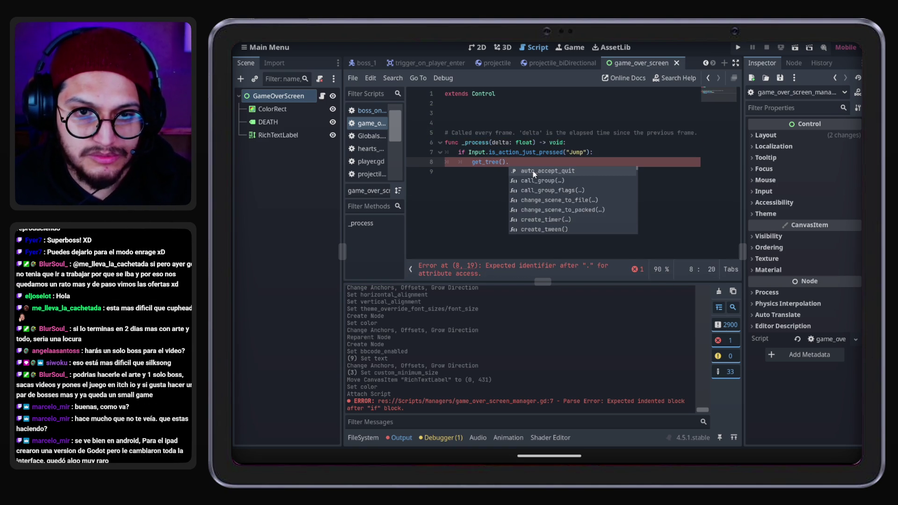
pyautogui.write('change')
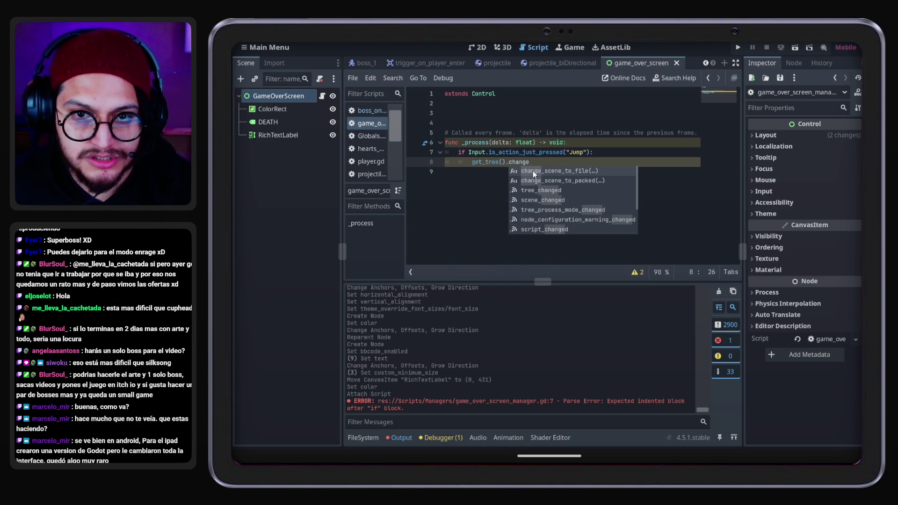
pyautogui.press('Down')
pyautogui.press('Return')
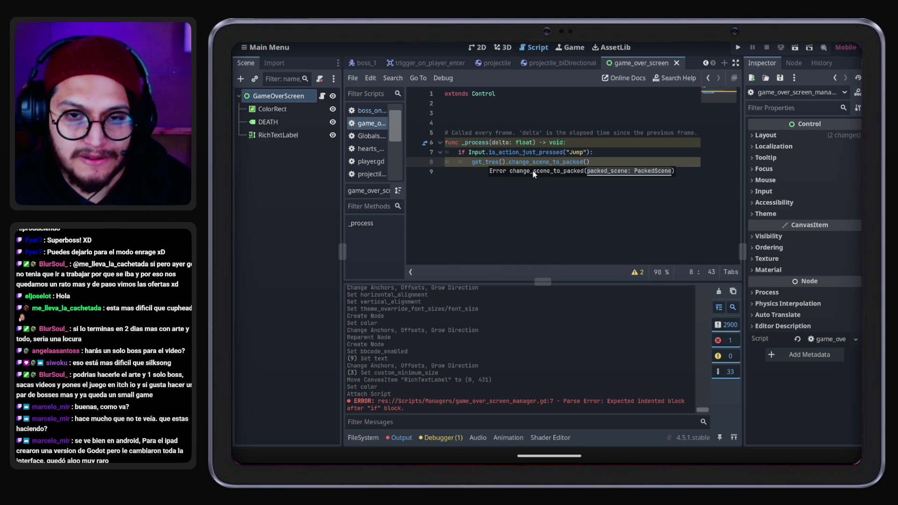
pyautogui.click(509, 111)
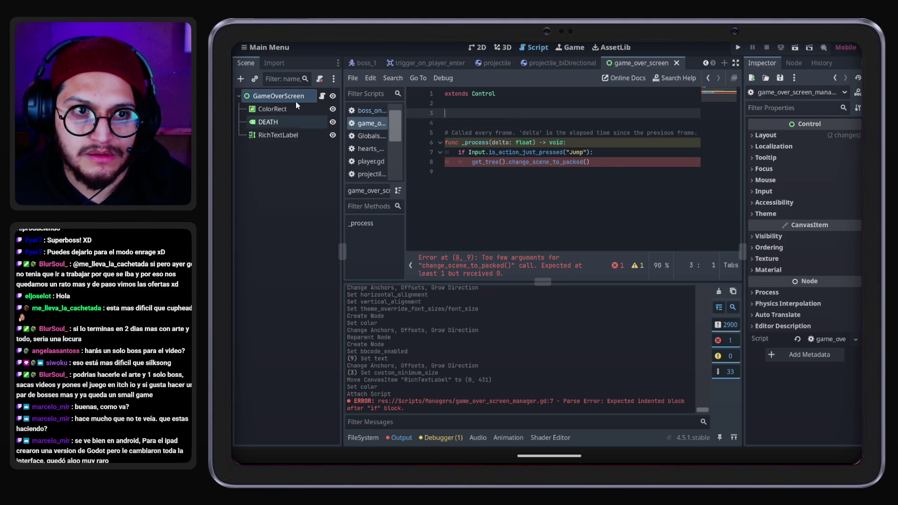
pyautogui.click(363, 438)
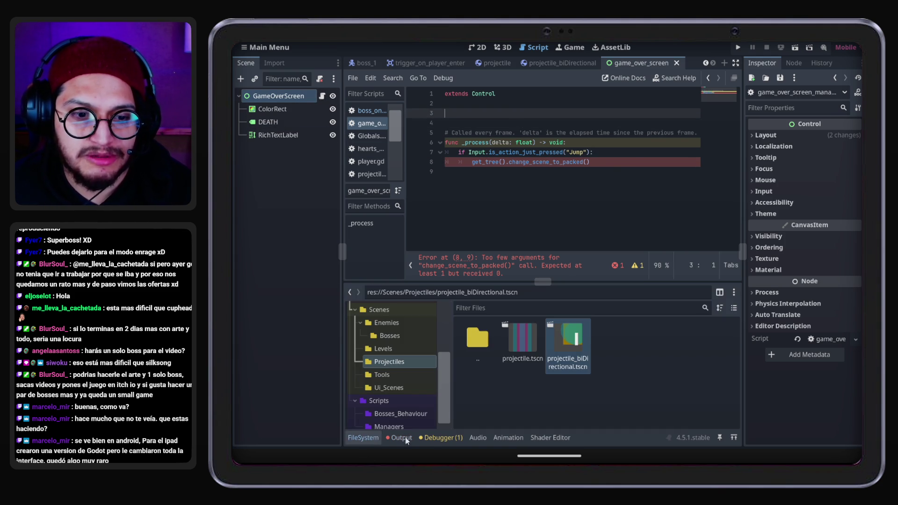
# Rename Scripts/Managers/game_over_screen_manager.gd to changeToSceneOnKeyPress
pyautogui.click(400, 401)
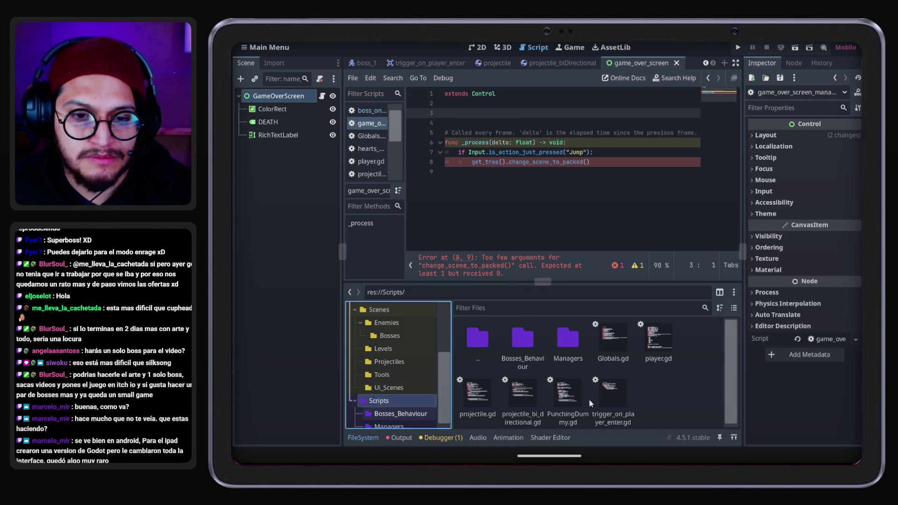
pyautogui.doubleClick(568, 344)
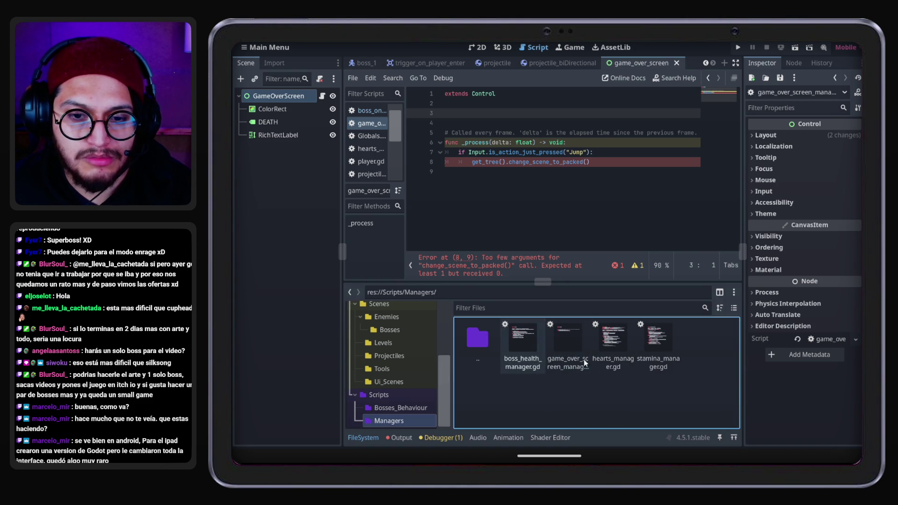
pyautogui.click(570, 356)
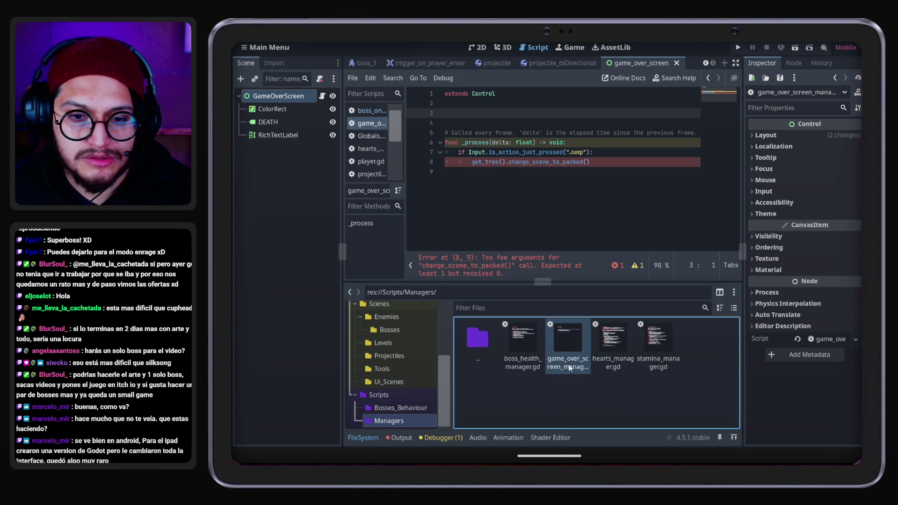
pyautogui.rightClick(567, 337)
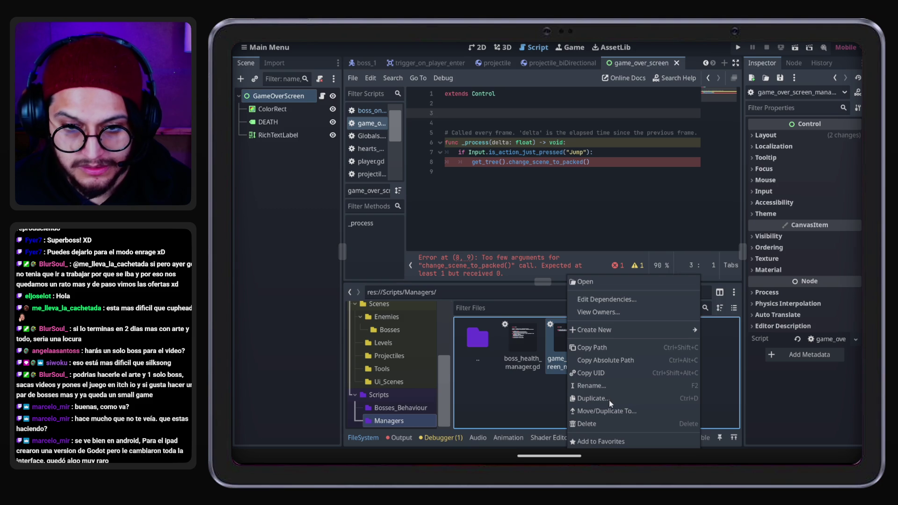
pyautogui.click(598, 389)
pyautogui.write('chang')
pyautogui.write('eToScene')
pyautogui.write('OnKeyPress')
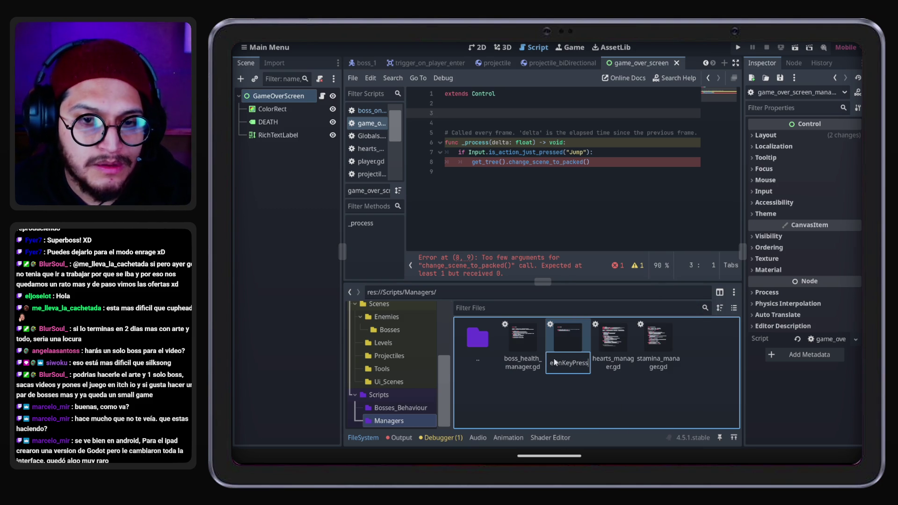
pyautogui.press('Return')
pyautogui.click(543, 189)
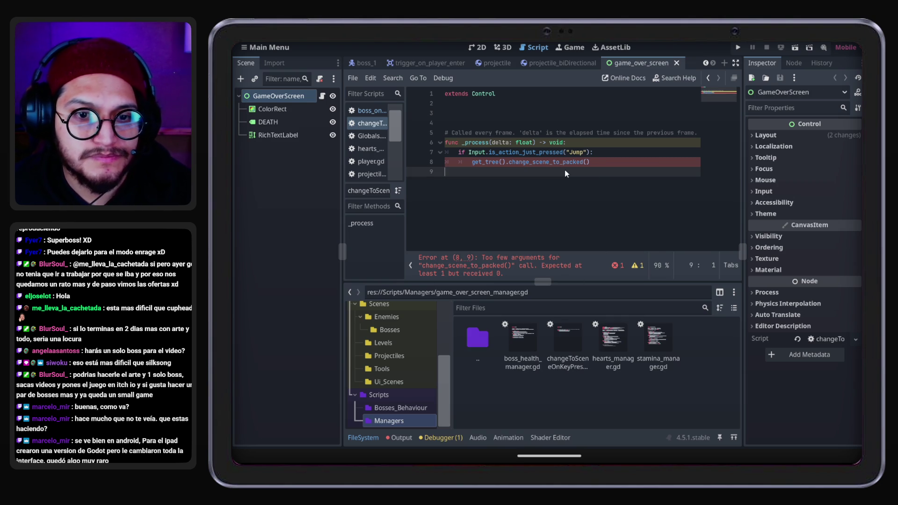
pyautogui.click(527, 114)
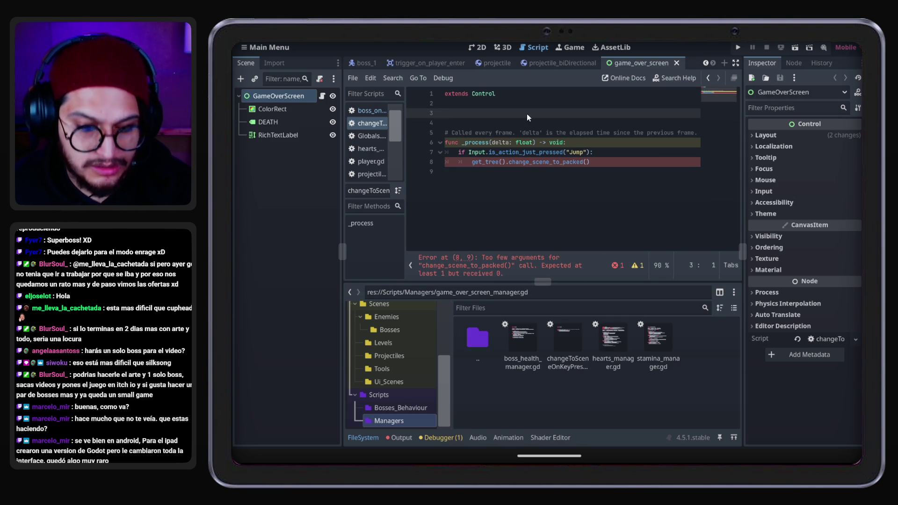
pyautogui.click(546, 65)
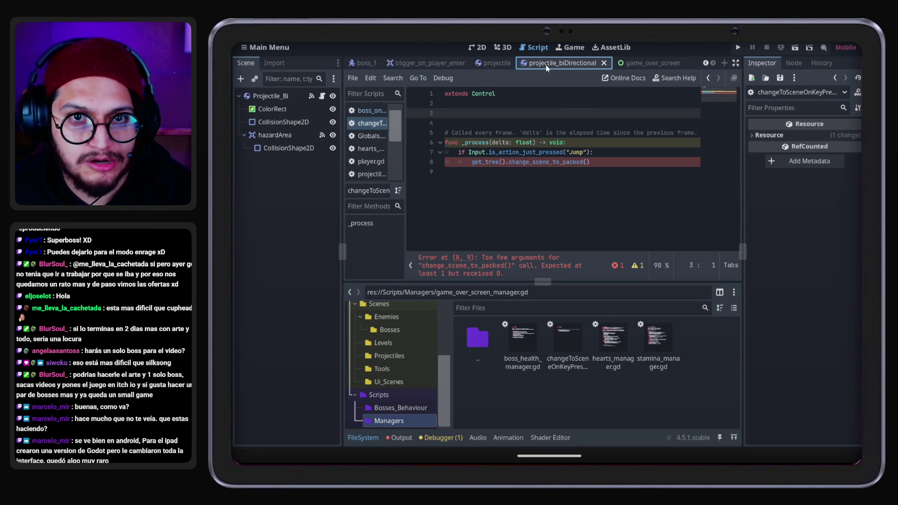
pyautogui.click(645, 63)
pyautogui.click(369, 111)
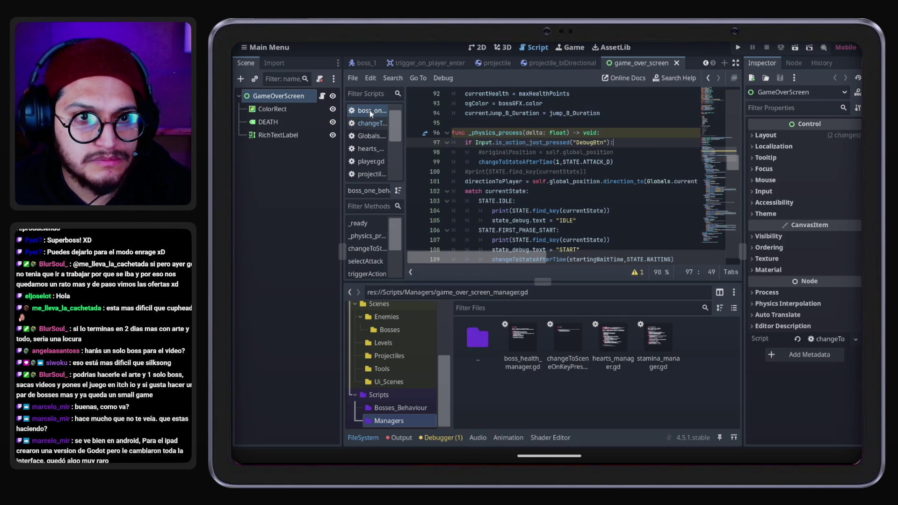
pyautogui.scroll(20, 493, 147)
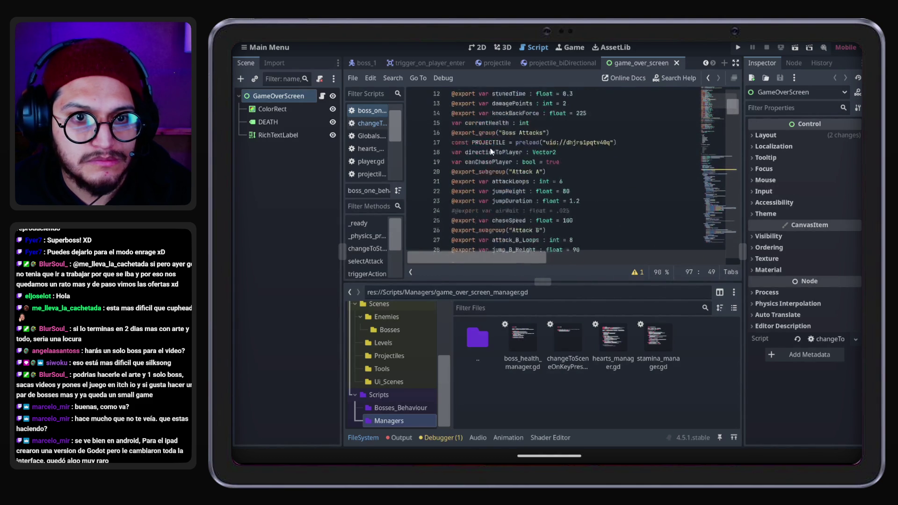
pyautogui.moveTo(483, 190); pyautogui.dragTo(451, 192)
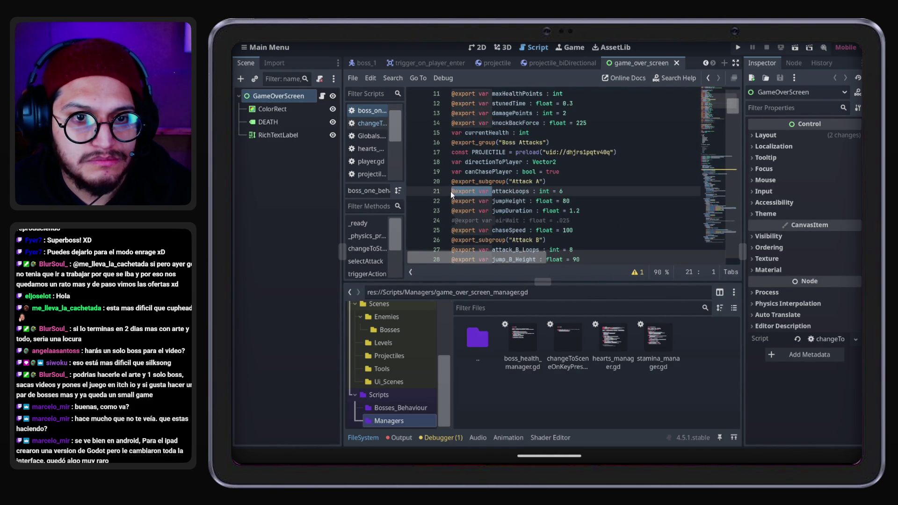
pyautogui.click(318, 97)
pyautogui.write('@export var')
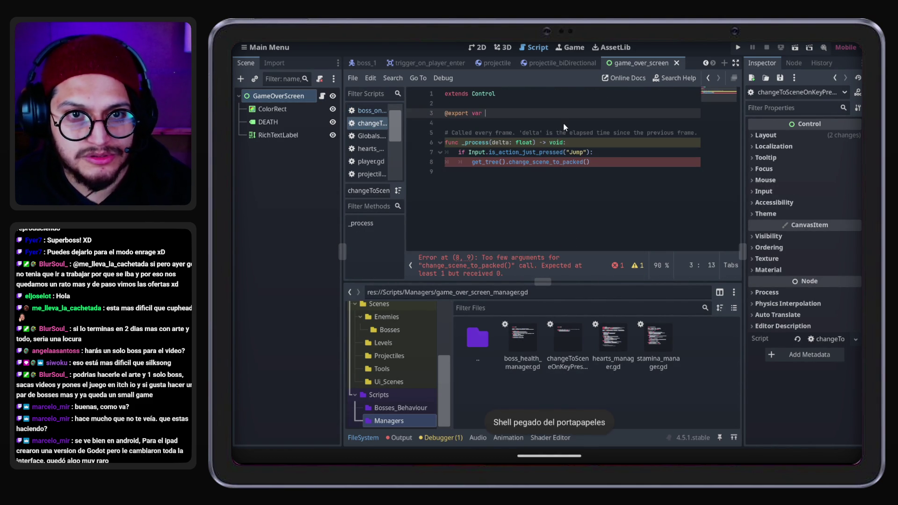
# Declare 'sceneToJump : PackedScene' and pass sceneToJump to change_scene_to_packed()
pyautogui.write('sceneToJump :')
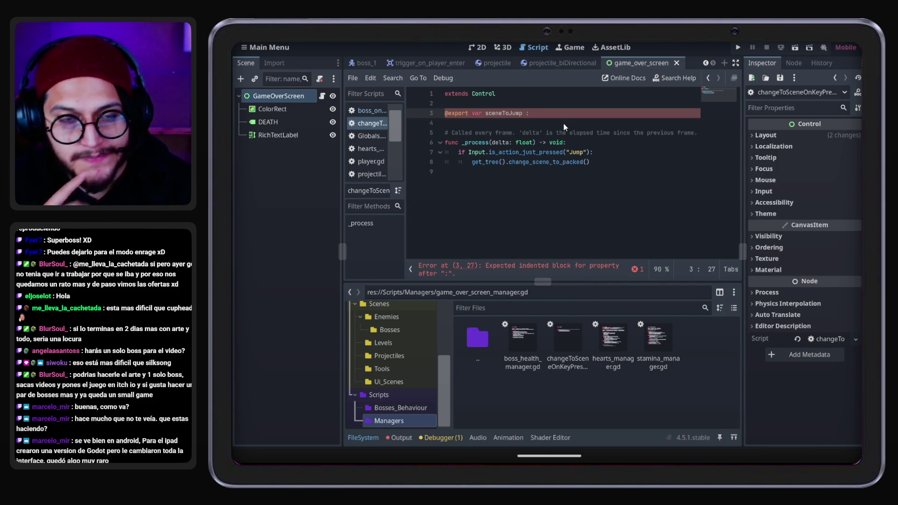
pyautogui.write(' PackedScene')
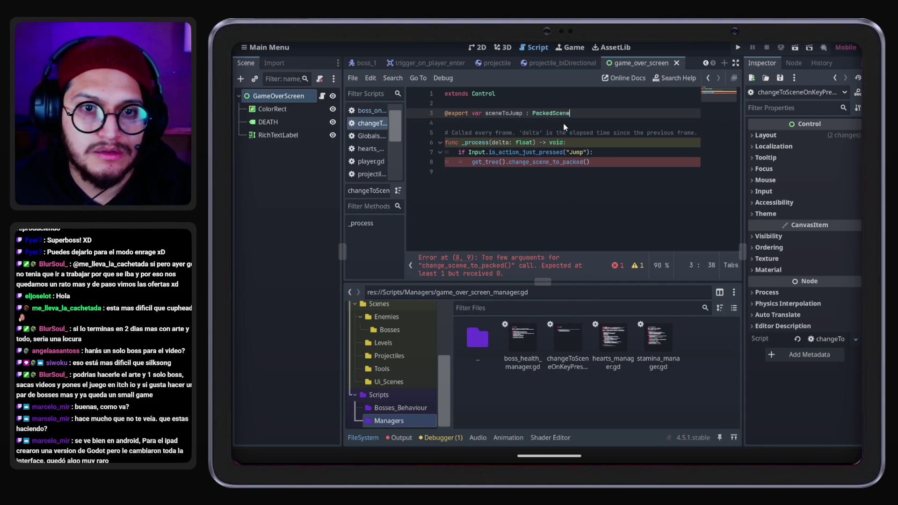
pyautogui.click(588, 162)
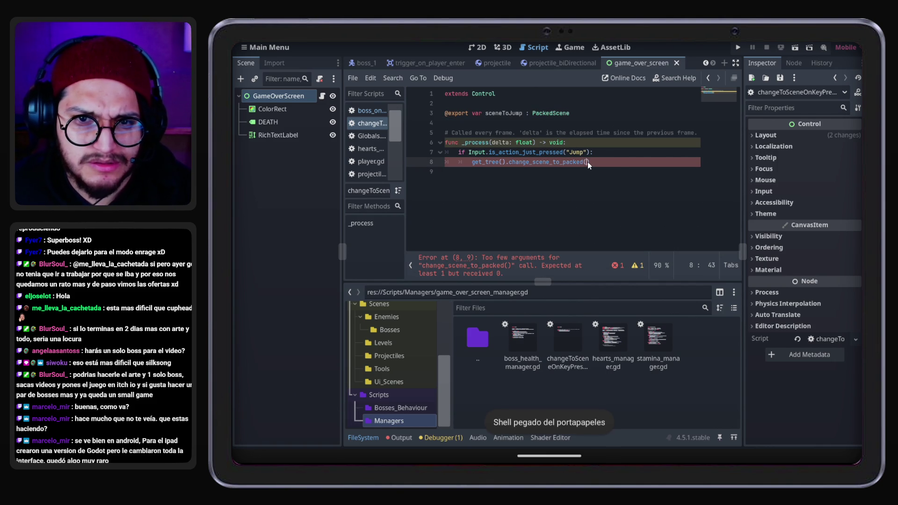
pyautogui.write('sceneToJump')
pyautogui.press('Up')
pyautogui.press('Up')
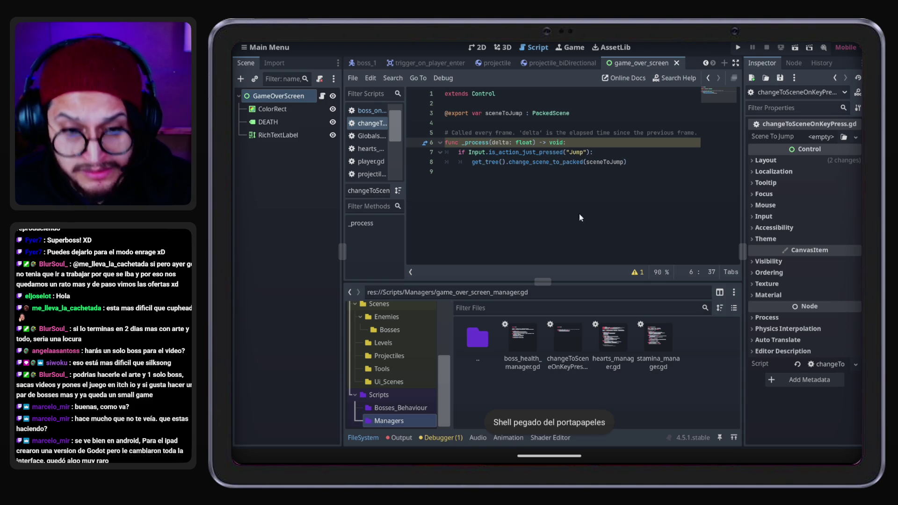
pyautogui.scroll(-1, 400, 371)
pyautogui.scroll(1, 394, 316)
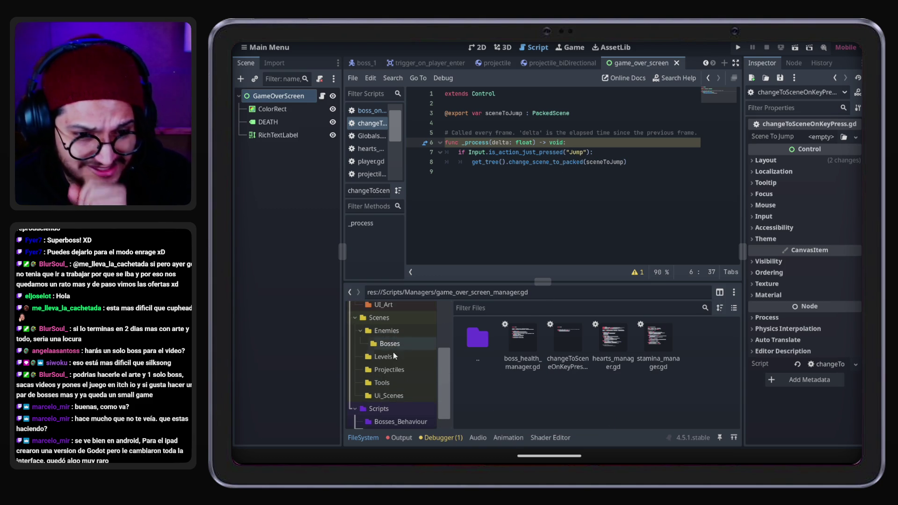
# Assign Scenes/Levels/TestScene.tscn to Scene To Jump and save the scene
pyautogui.click(393, 355)
pyautogui.moveTo(520, 343)
pyautogui.mouseDown()
pyautogui.moveTo(840, 125)
pyautogui.moveTo(835, 139)
pyautogui.mouseUp()
pyautogui.click(617, 152)
pyautogui.hotkey('ctrl', 's')
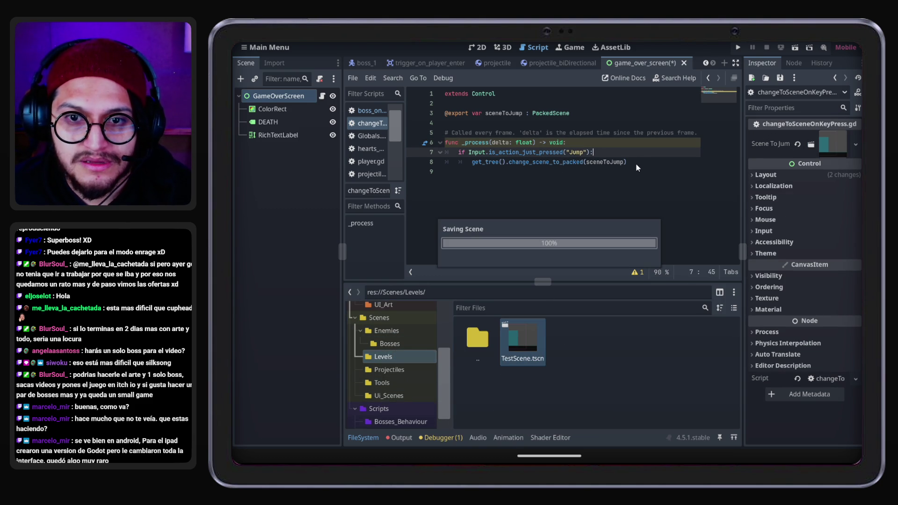
# Copy the scene-change code on line 8 and open the player scene
pyautogui.moveTo(633, 162); pyautogui.dragTo(472, 165)
pyautogui.hotkey('ctrl', 'c')
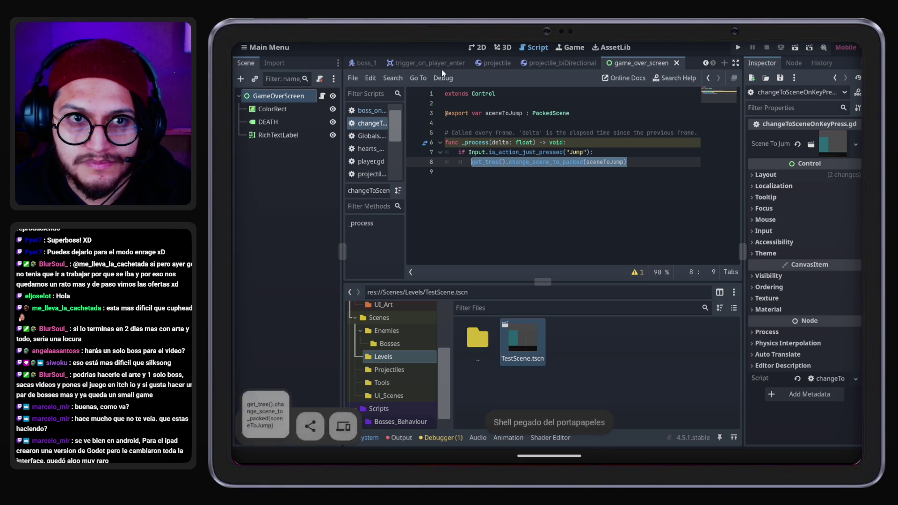
pyautogui.click(706, 62)
pyautogui.click(706, 63)
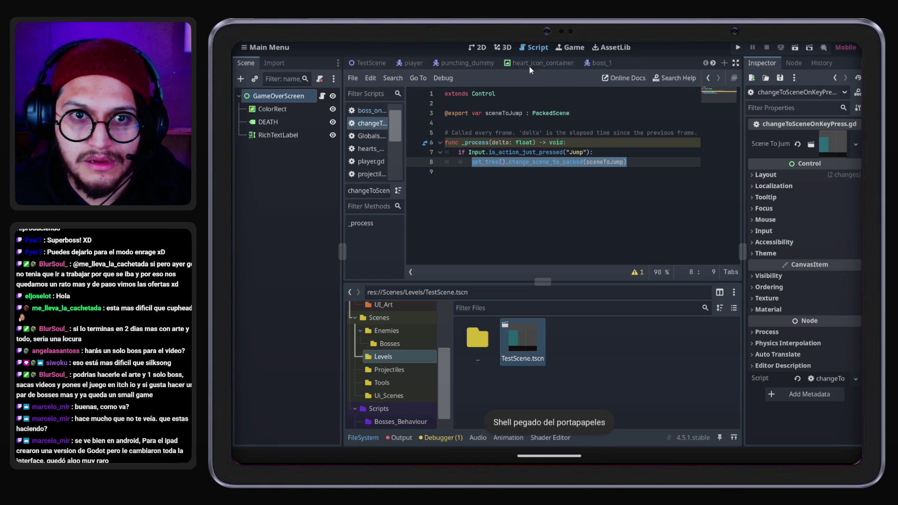
pyautogui.click(408, 65)
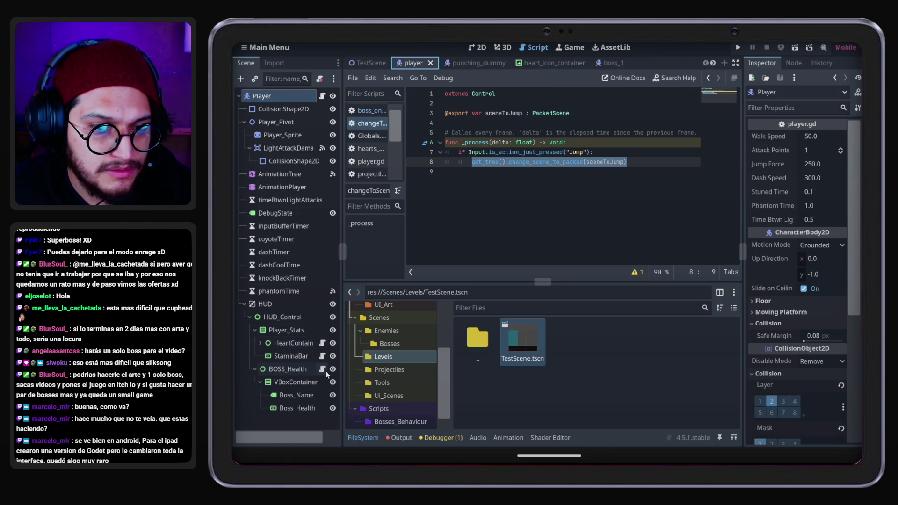
# Open hearts_manager.gd and scroll through its add_child and queue_free code
pyautogui.click(322, 343)
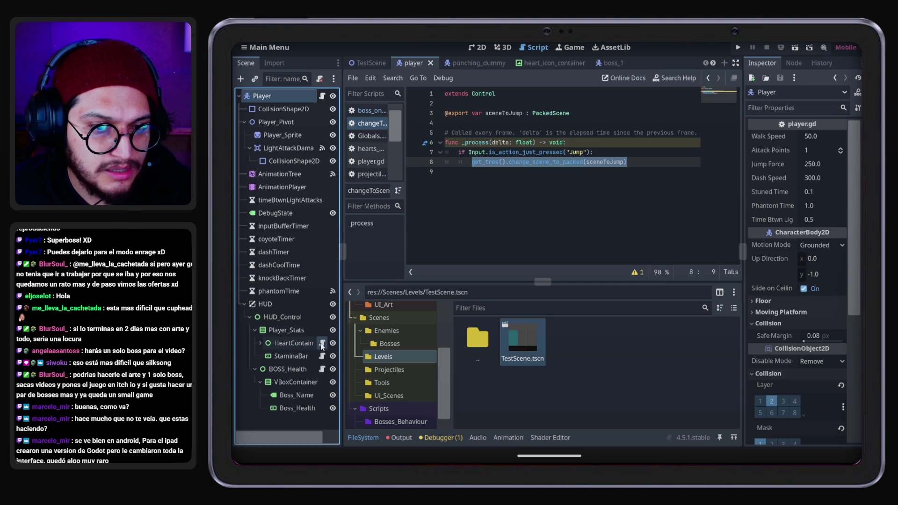
pyautogui.click(543, 185)
pyautogui.scroll(-4, 543, 185)
pyautogui.click(485, 144)
pyautogui.doubleClick(576, 182)
pyautogui.scroll(1, 490, 178)
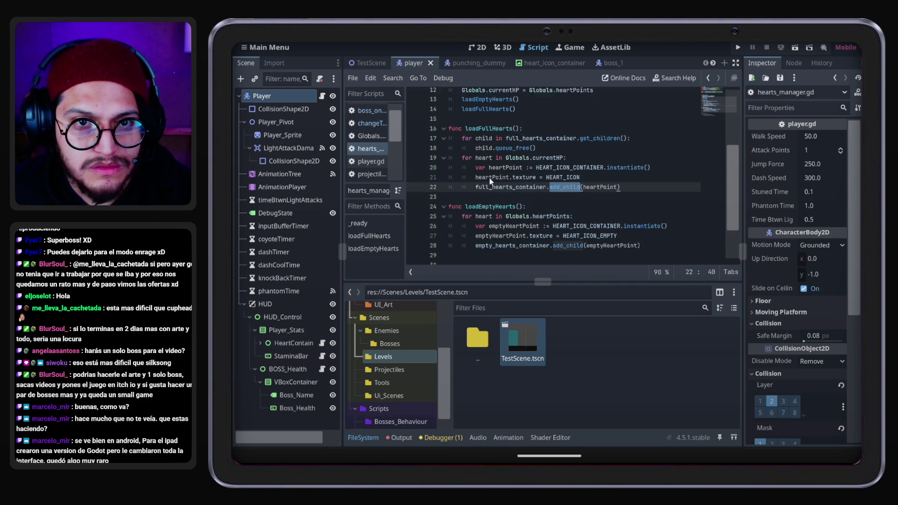
pyautogui.scroll(-2, 490, 178)
pyautogui.scroll(6, 548, 217)
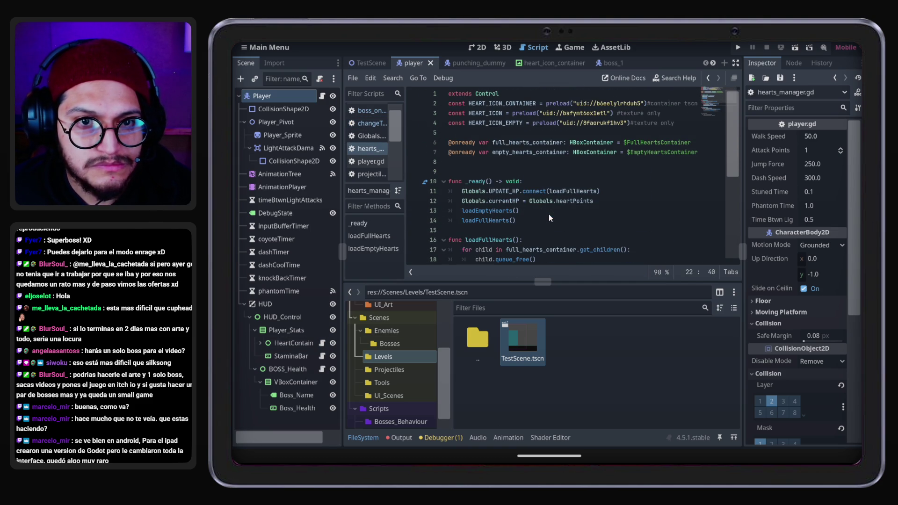
pyautogui.scroll(-5, 548, 214)
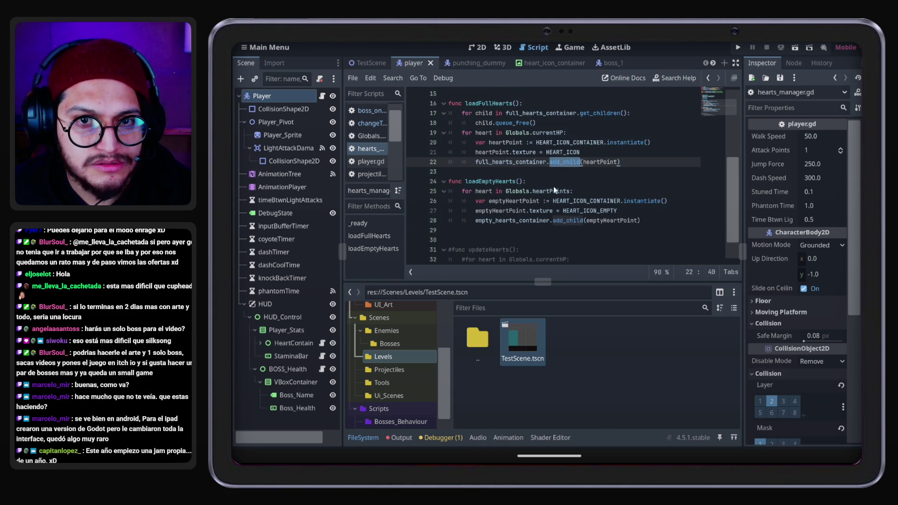
pyautogui.click(497, 123)
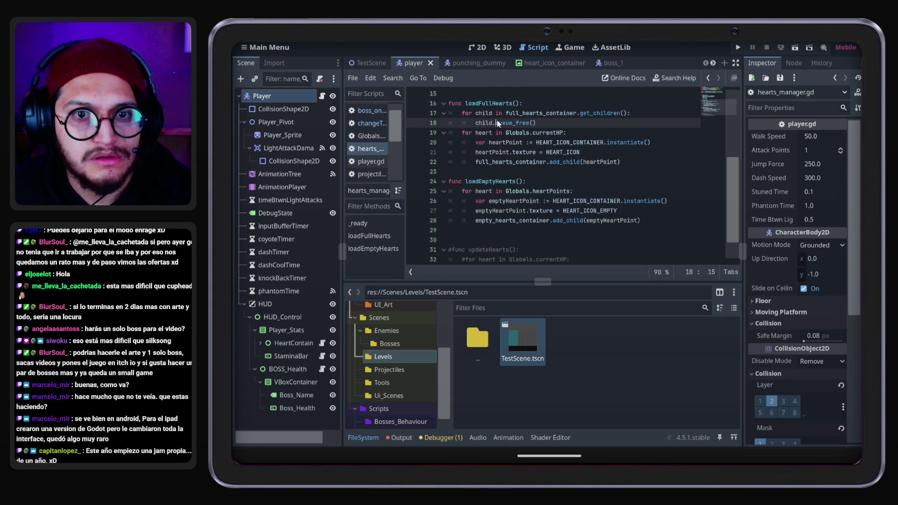
pyautogui.scroll(1, 585, 209)
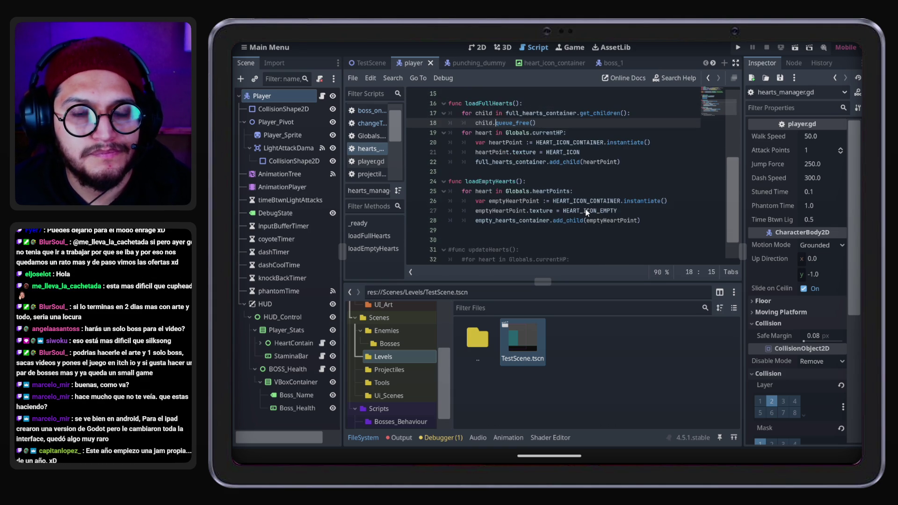
pyautogui.scroll(1, 585, 209)
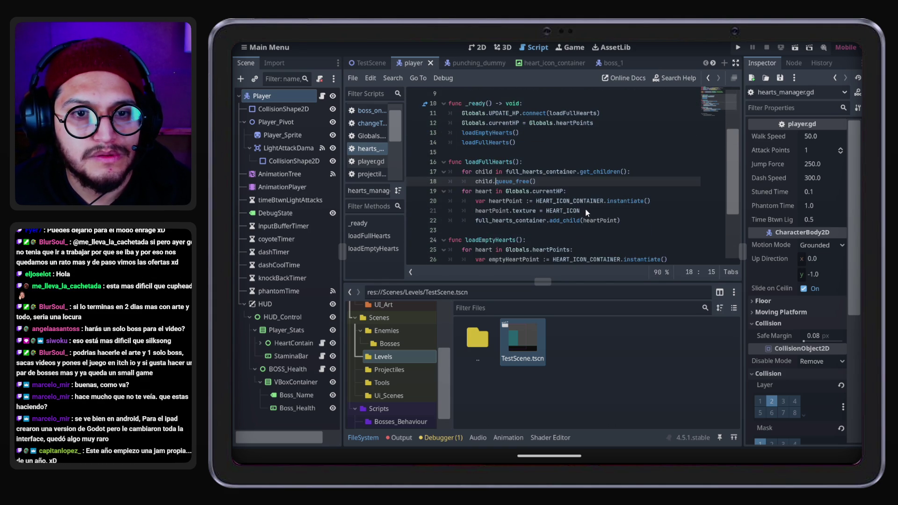
# Glance at stamina_manager.gd, then return to hearts_manager.gd
pyautogui.moveTo(290, 356)
pyautogui.mouseDown()
pyautogui.moveTo(291, 345)
pyautogui.moveTo(321, 346)
pyautogui.mouseUp()
pyautogui.click(322, 356)
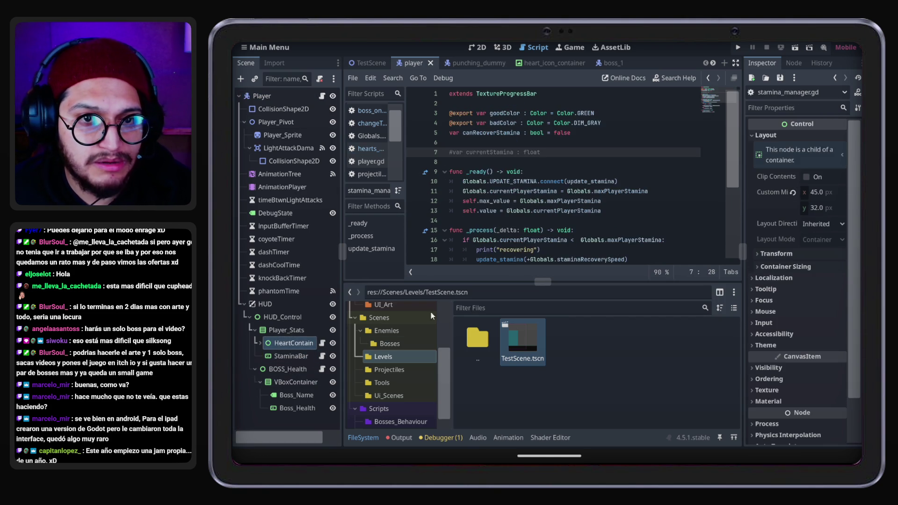
pyautogui.scroll(-2, 549, 253)
pyautogui.click(321, 345)
pyautogui.click(322, 344)
pyautogui.scroll(1, 574, 158)
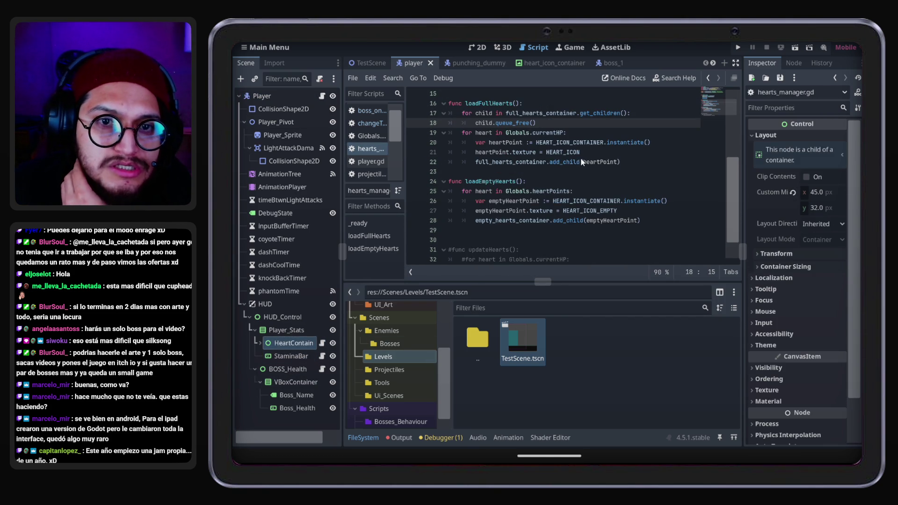
pyautogui.click(322, 95)
pyautogui.scroll(5, 568, 155)
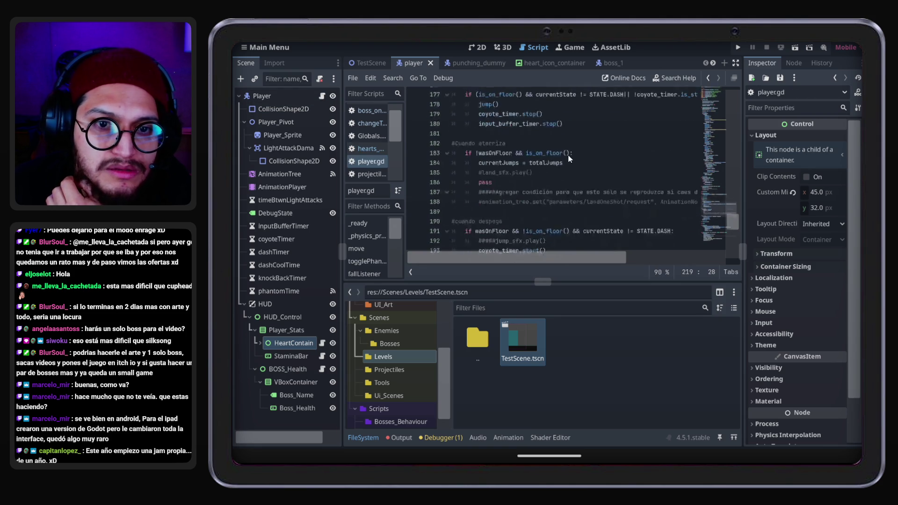
pyautogui.scroll(-5, 568, 154)
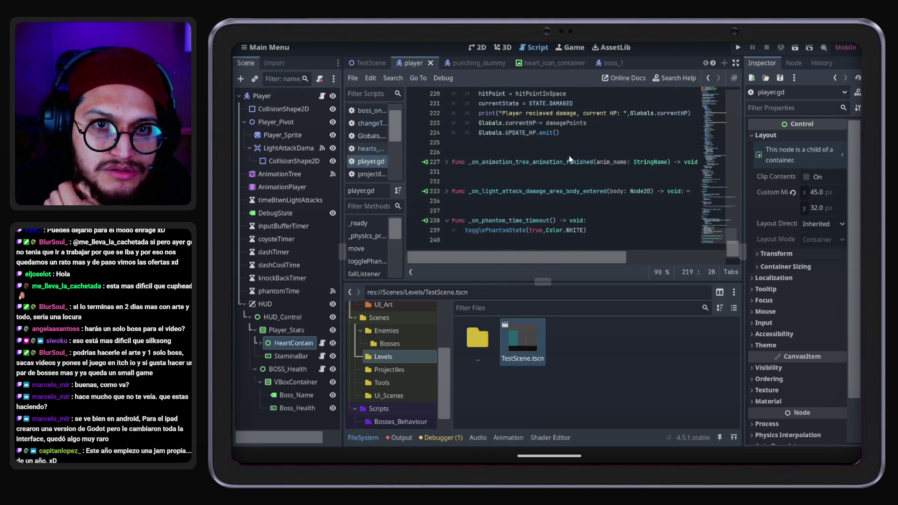
pyautogui.scroll(-1, 569, 155)
pyautogui.click(510, 152)
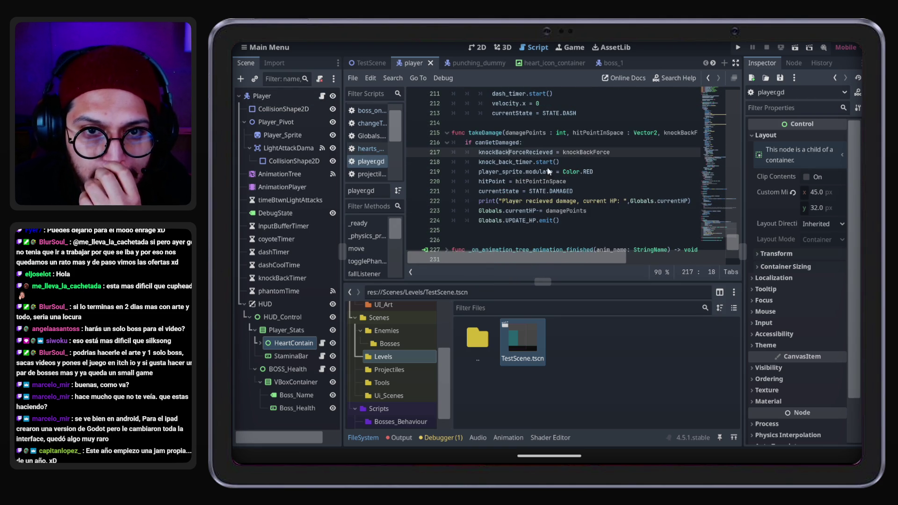
pyautogui.click(496, 147)
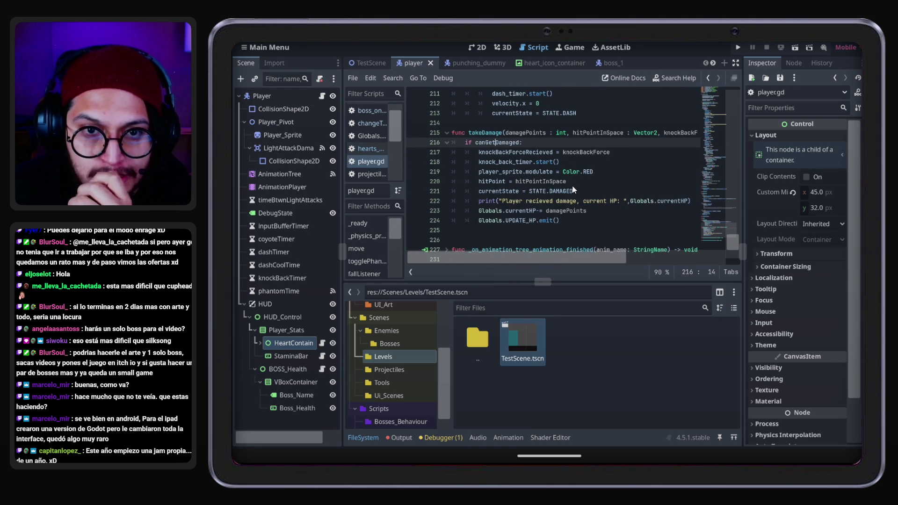
pyautogui.click(587, 152)
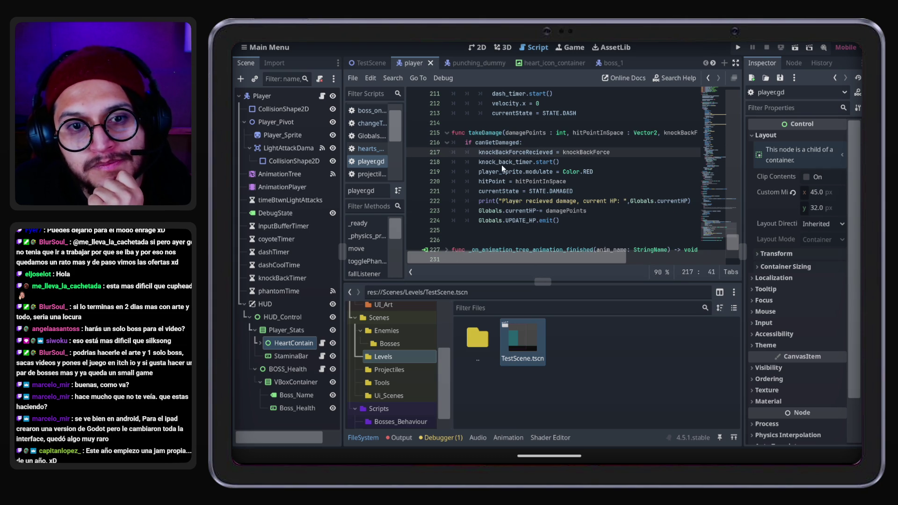
pyautogui.click(490, 182)
pyautogui.doubleClick(536, 181)
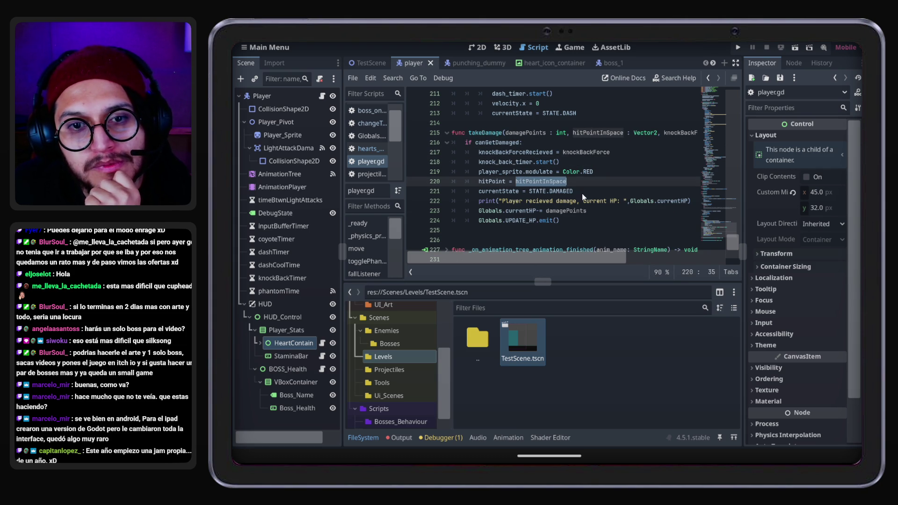
pyautogui.click(523, 152)
pyautogui.click(556, 189)
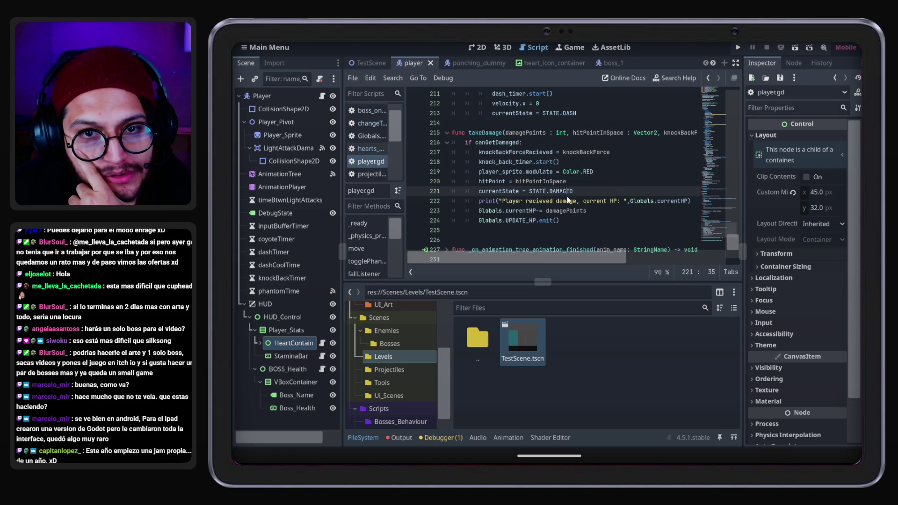
pyautogui.doubleClick(520, 211)
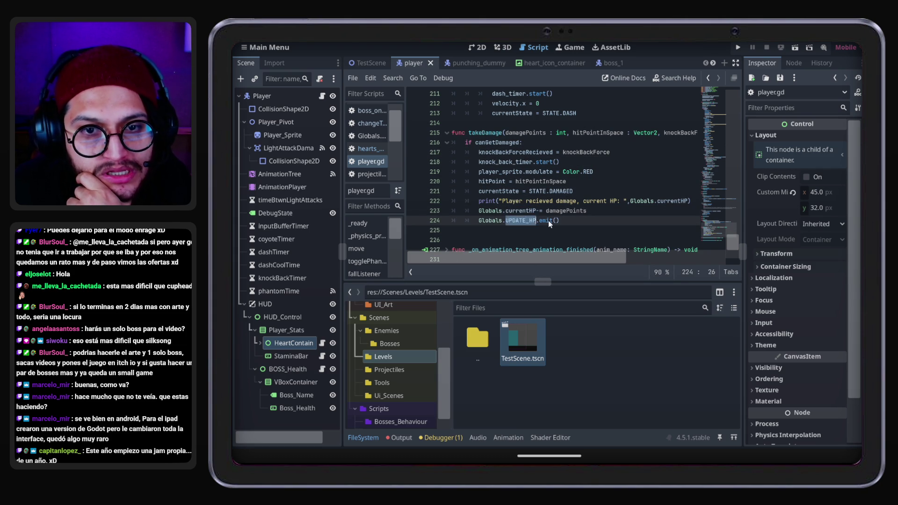
pyautogui.doubleClick(524, 220)
pyautogui.click(322, 343)
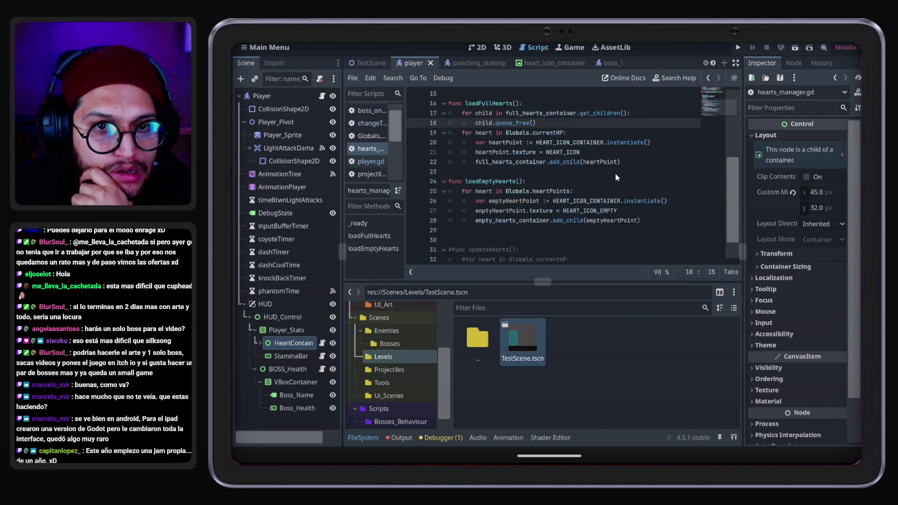
# Read through UPDATE_HP and its heart loop using currentHP on line 19
pyautogui.scroll(2, 615, 173)
pyautogui.scroll(-1, 529, 163)
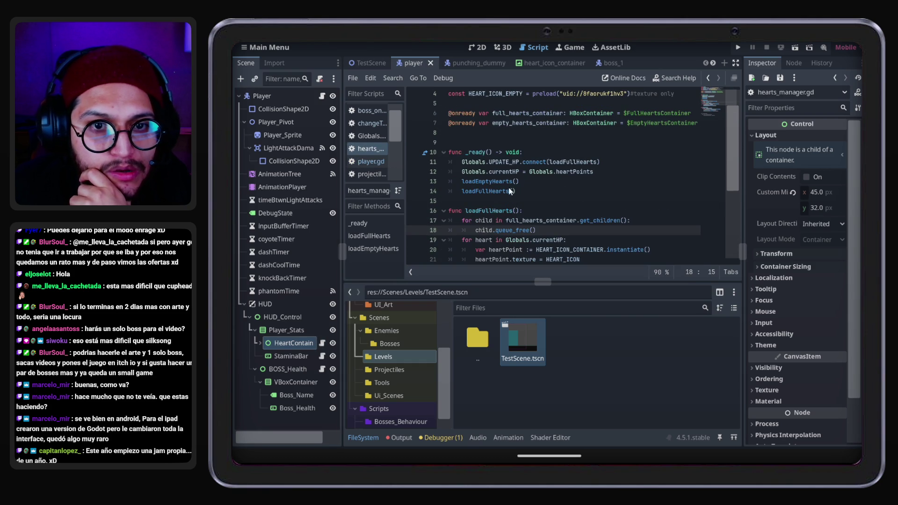
pyautogui.click(520, 163)
pyautogui.scroll(-2, 580, 176)
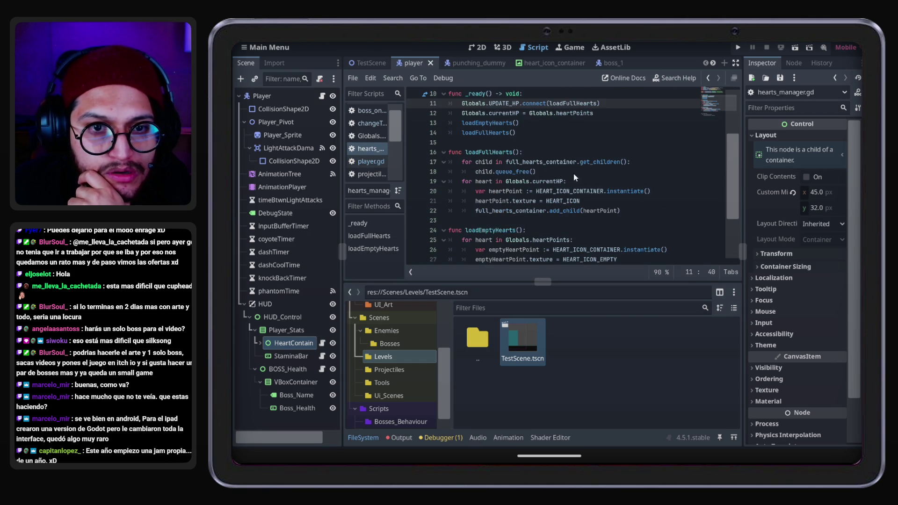
pyautogui.click(497, 162)
pyautogui.doubleClick(483, 183)
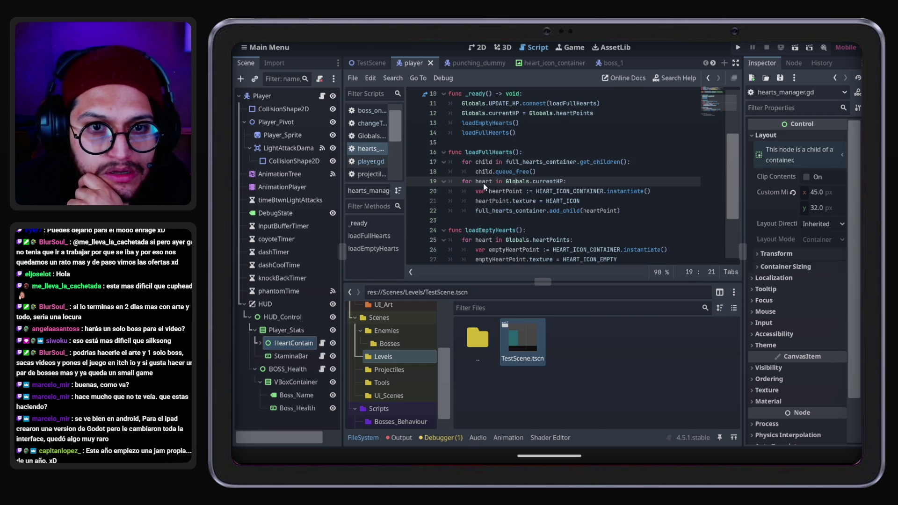
pyautogui.moveTo(532, 182); pyautogui.dragTo(564, 183)
pyautogui.click(619, 212)
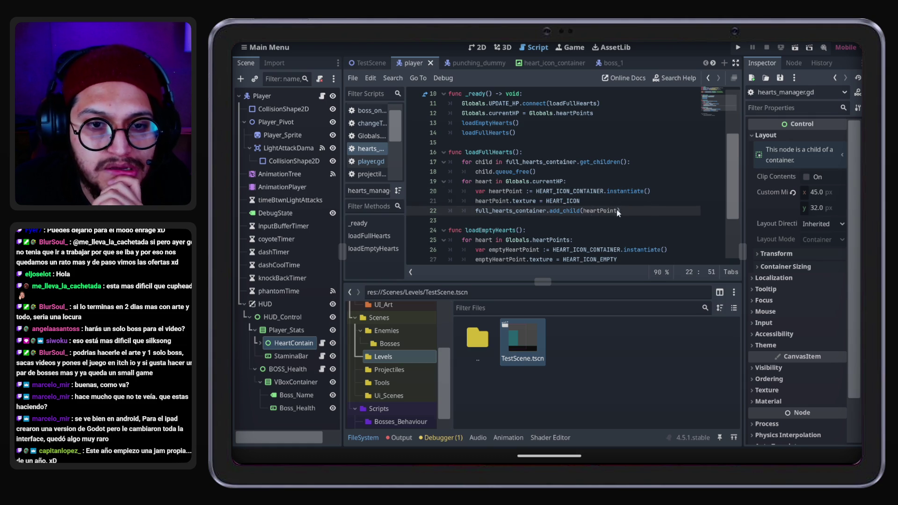
pyautogui.scroll(-1, 623, 209)
pyautogui.scroll(-1, 622, 208)
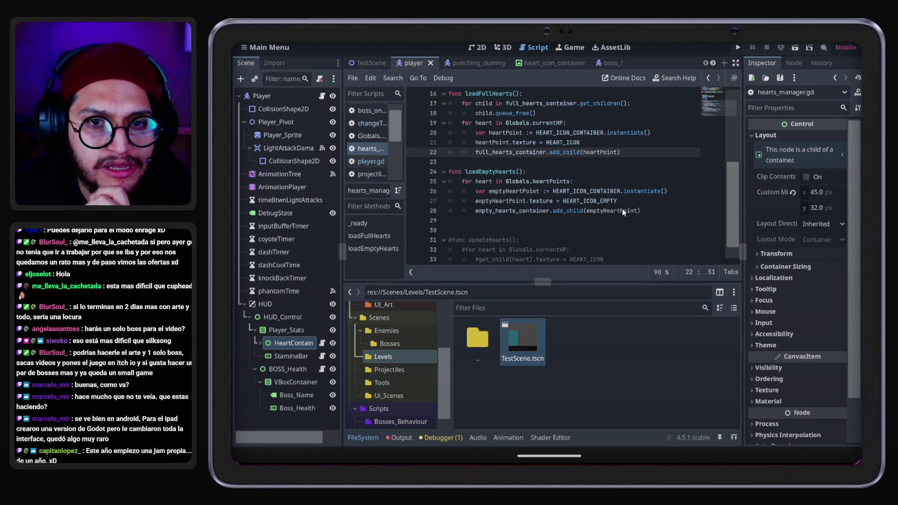
pyautogui.click(622, 209)
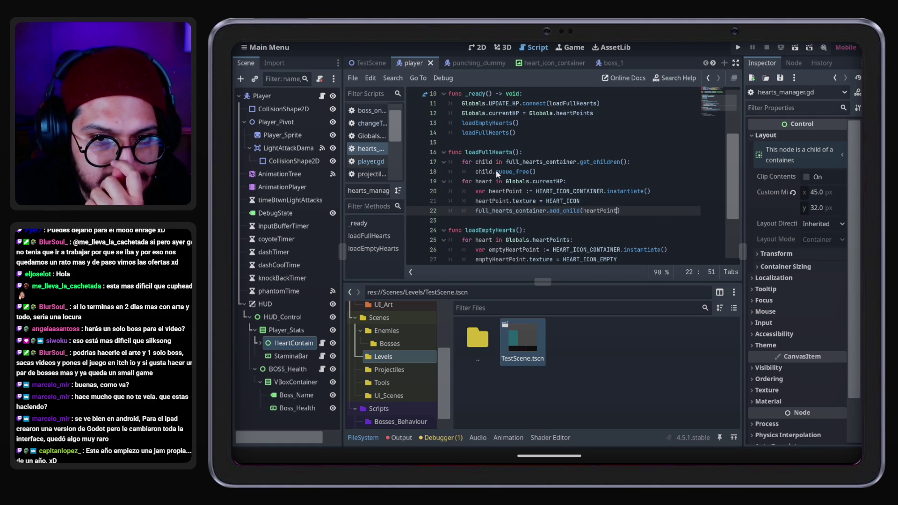
# Open the Player node's player.gd and start a text search in it
pyautogui.click(322, 95)
pyautogui.click(591, 153)
pyautogui.hotkey('ctrl', 'f')
# After the death state on line 130, add get_tree().change_scene_to_packed(gameOverScreen) and copy the gameOverScreen name
pyautogui.write('death')
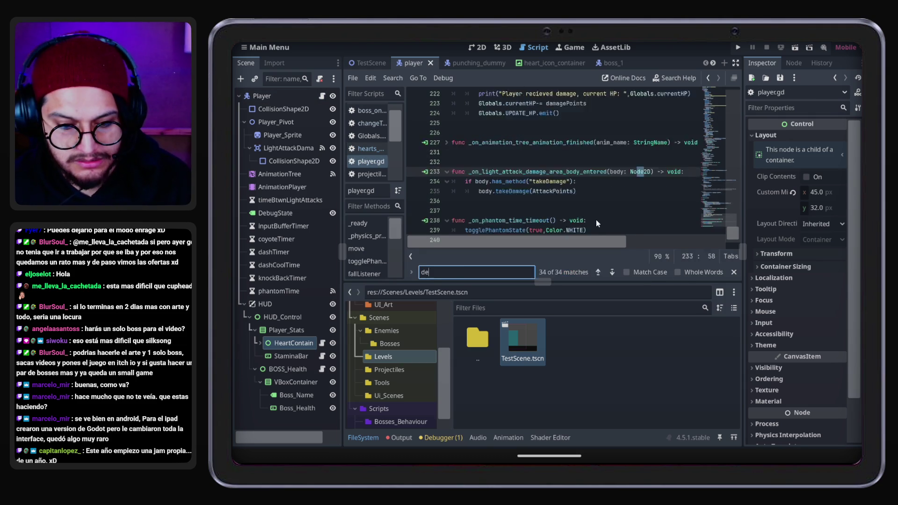
pyautogui.click(610, 271)
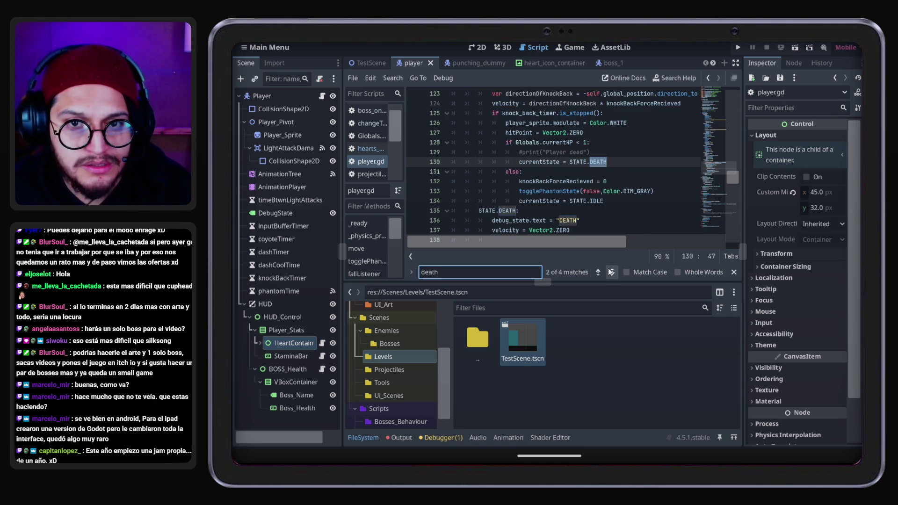
pyautogui.click(566, 123)
pyautogui.click(734, 276)
pyautogui.click(614, 161)
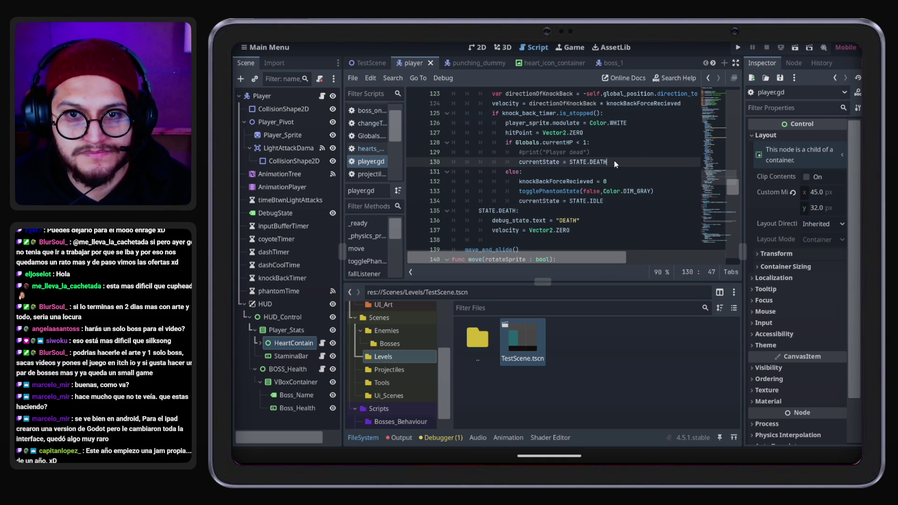
pyautogui.press('Return')
pyautogui.write('get_tree().change_scene_to_packed(sceneToJump)')
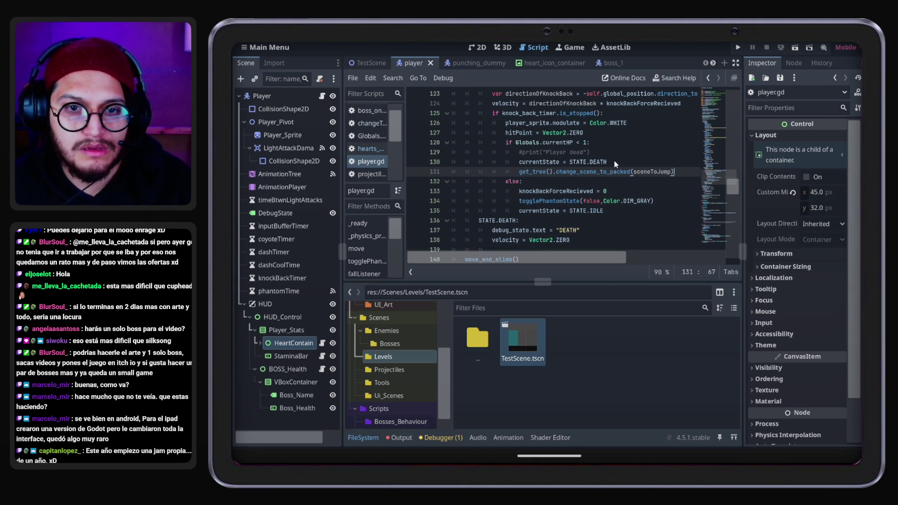
pyautogui.doubleClick(659, 173)
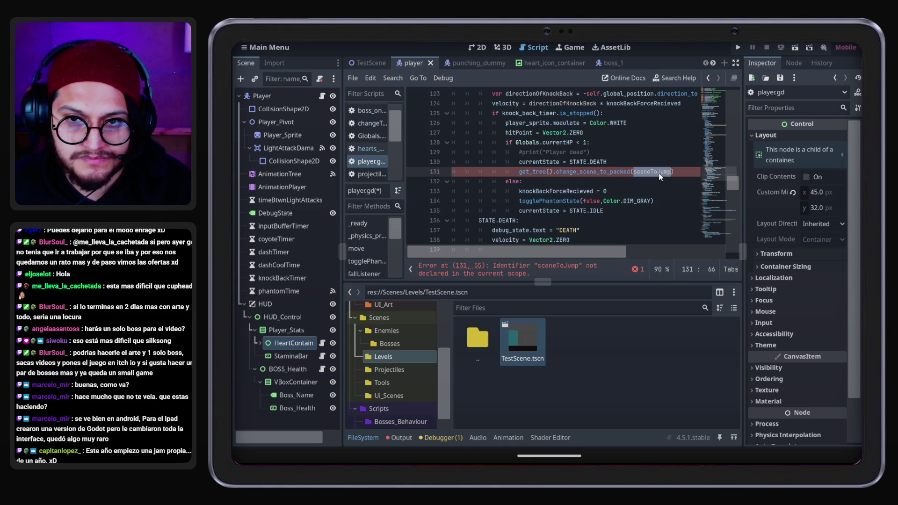
pyautogui.write('de')
pyautogui.press('BackSpace')
pyautogui.press('BackSpace')
pyautogui.press('BackSpace')
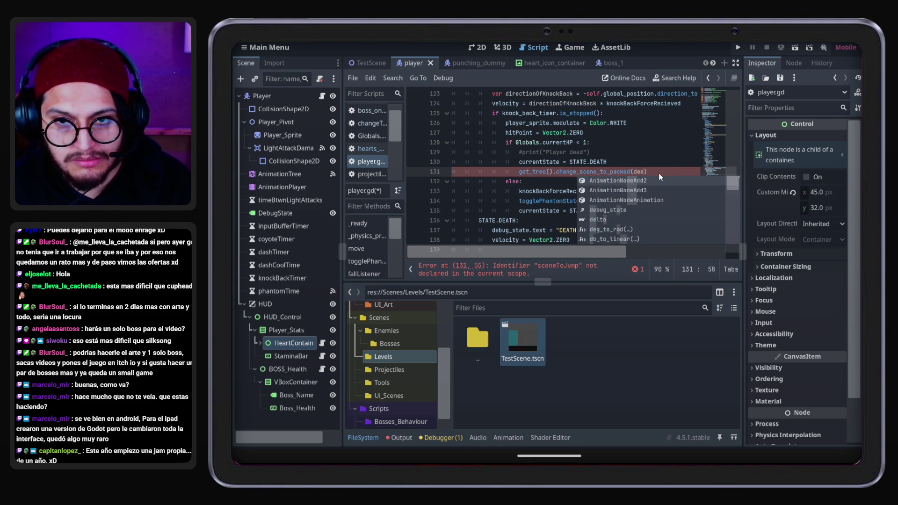
pyautogui.write('OverScreen')
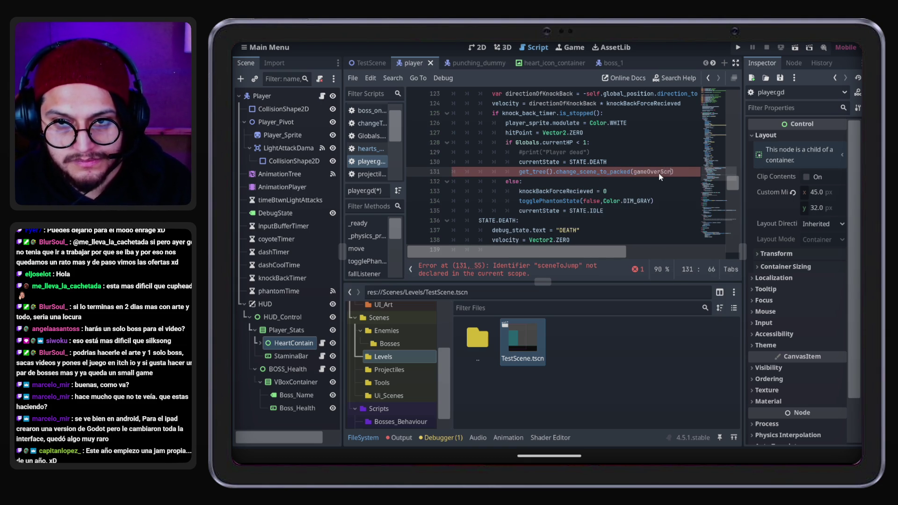
pyautogui.doubleClick(659, 173)
pyautogui.hotkey('ctrl', 'c')
# Preload game_over_screen.tscn on line 52 as a constant named gameOverScreen and save the player script
pyautogui.scroll(20, 649, 172)
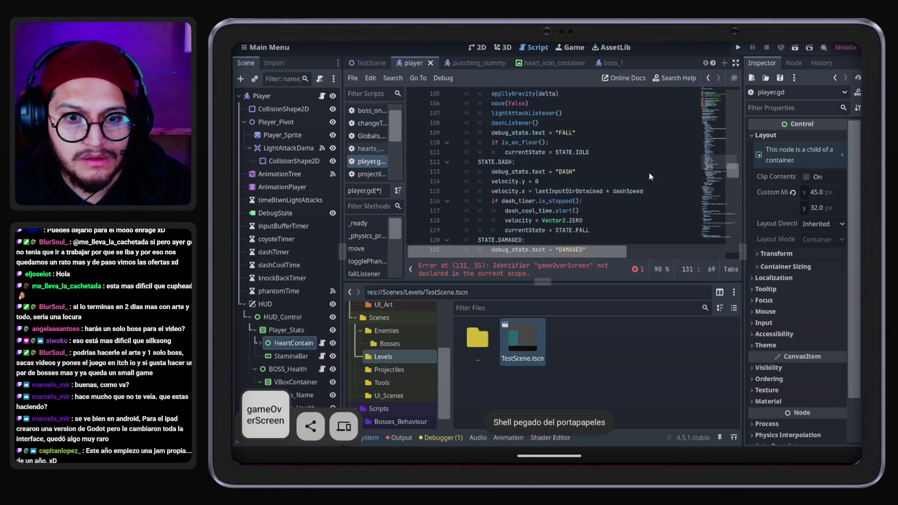
pyautogui.scroll(12, 639, 179)
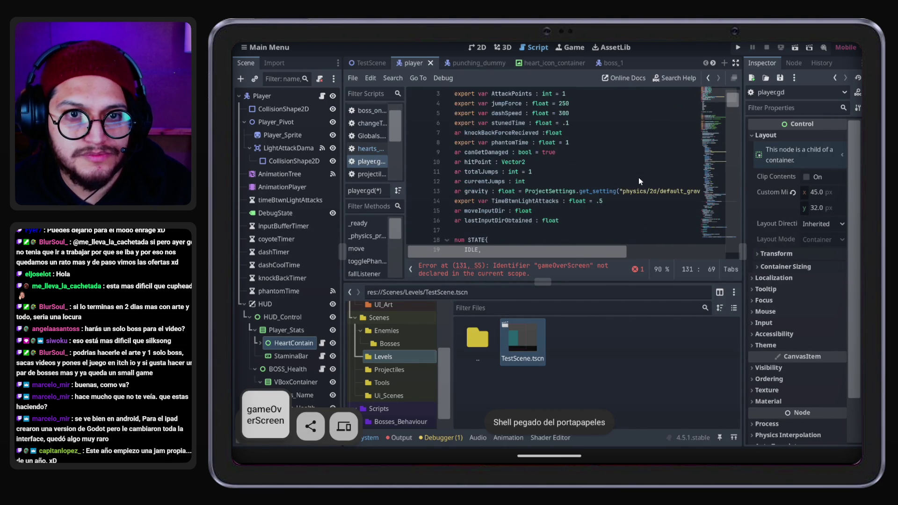
pyautogui.scroll(-2, 571, 199)
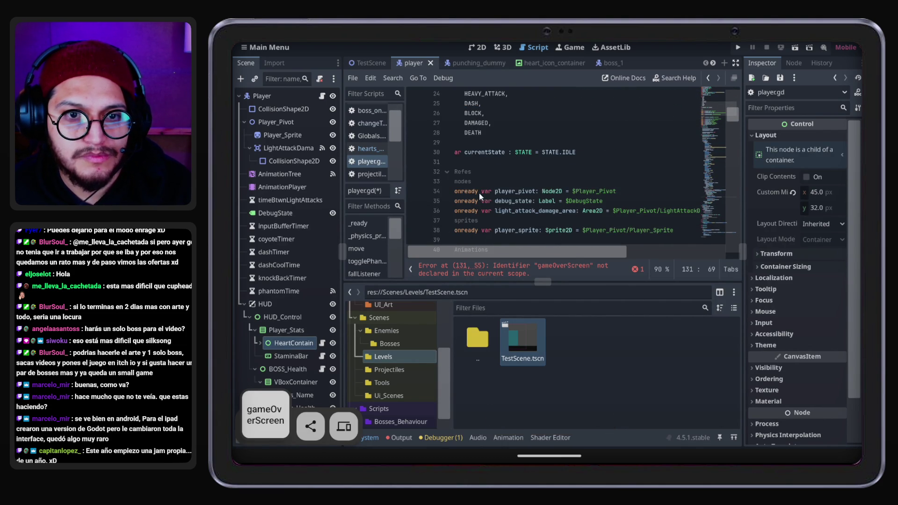
pyautogui.scroll(-5, 487, 211)
pyautogui.click(462, 211)
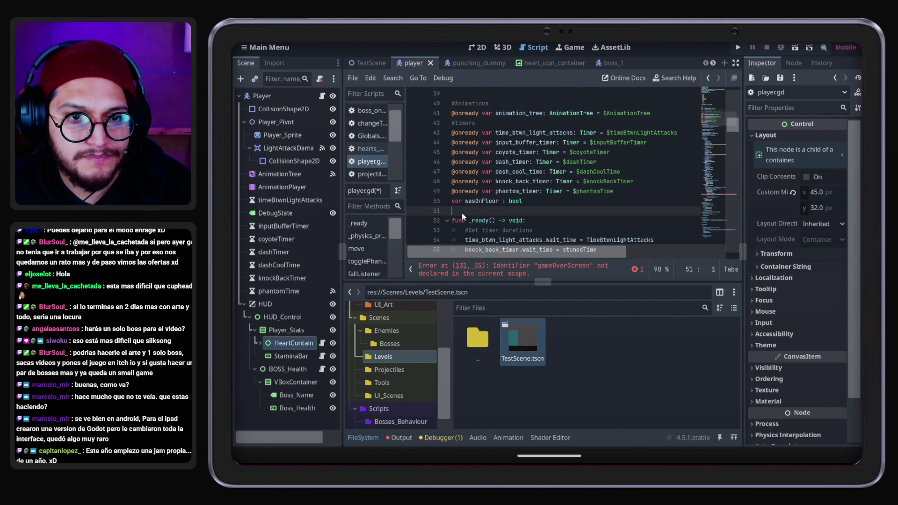
pyautogui.press('Return')
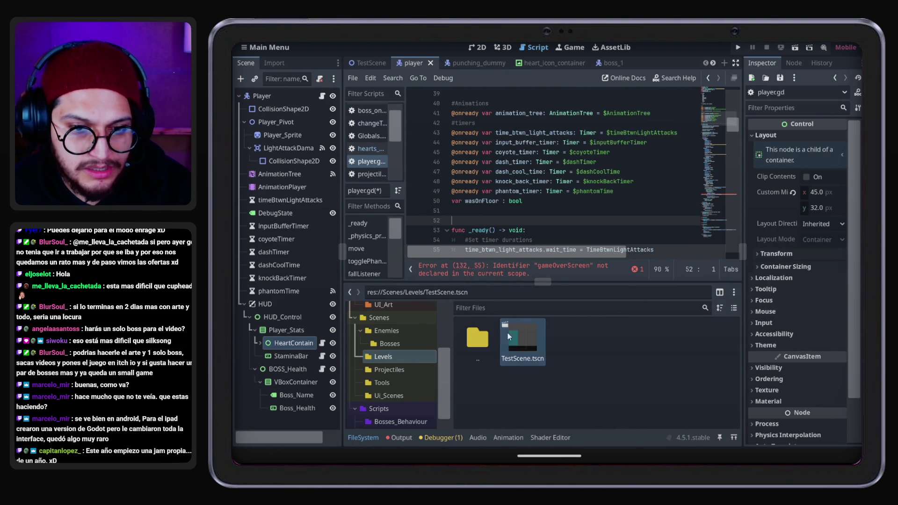
pyautogui.scroll(-1, 414, 374)
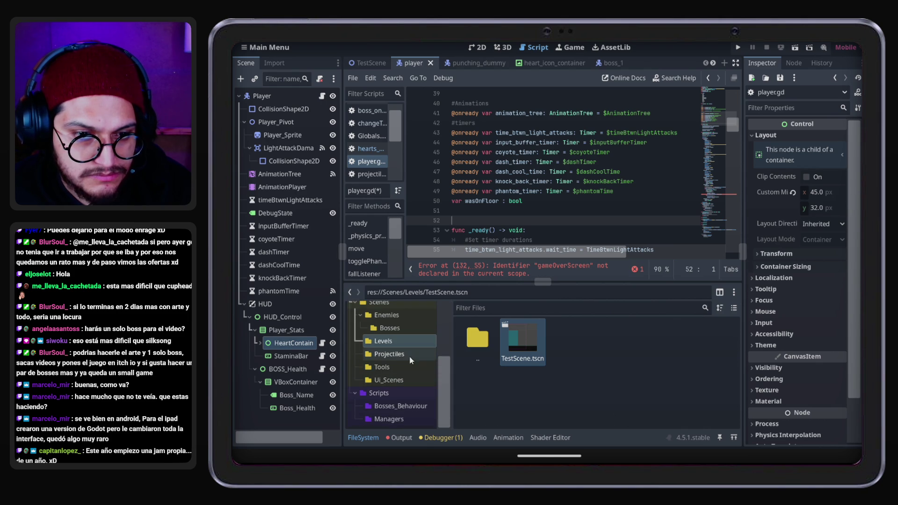
pyautogui.click(402, 379)
pyautogui.moveTo(519, 341)
pyautogui.mouseDown()
pyautogui.moveTo(466, 214)
pyautogui.moveTo(498, 209)
pyautogui.mouseUp()
pyautogui.doubleClick(498, 210)
pyautogui.write('gameOverScreen')
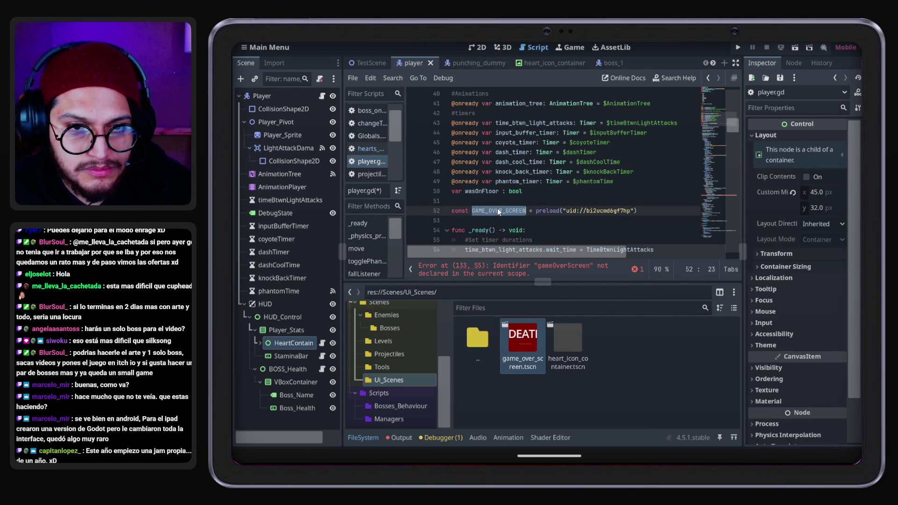
pyautogui.scroll(-7, 618, 195)
pyautogui.hotkey('ctrl', 's')
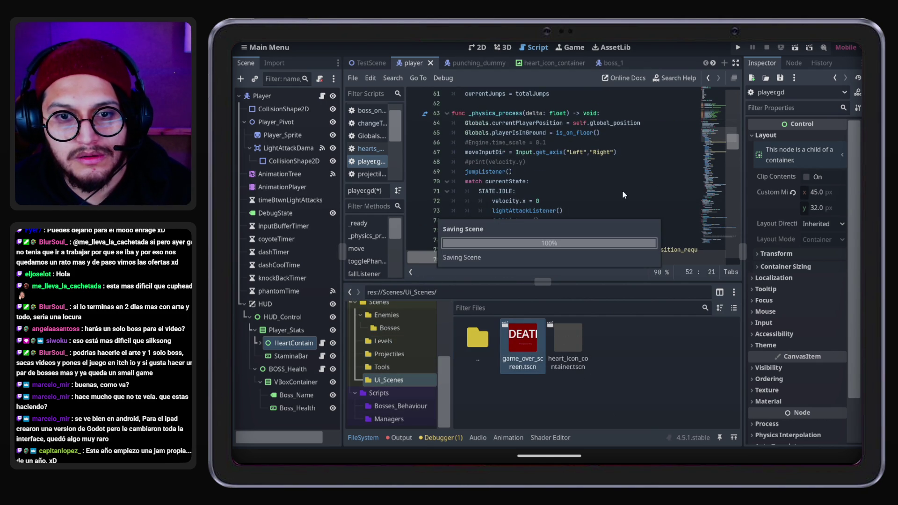
# Playtest by walking the player to the boss, stop the game, and view the debugger's three errors
pyautogui.click(738, 47)
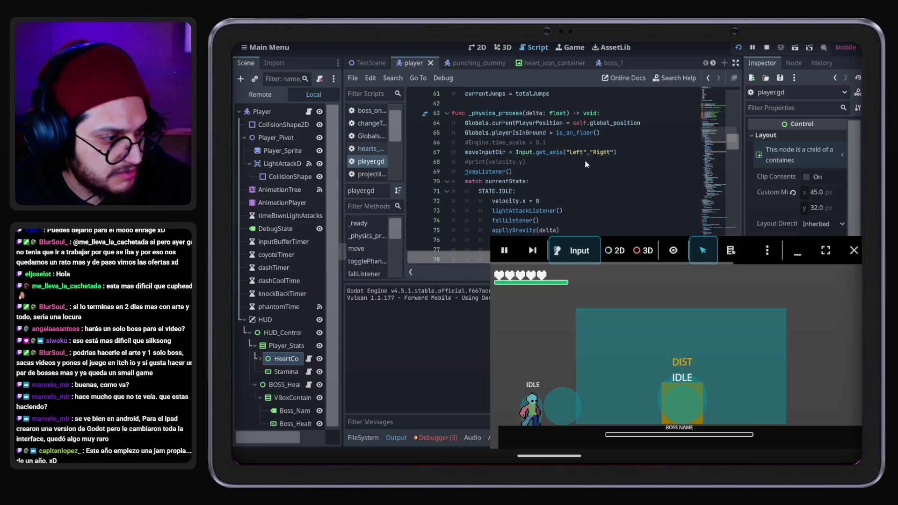
pyautogui.press('Right')
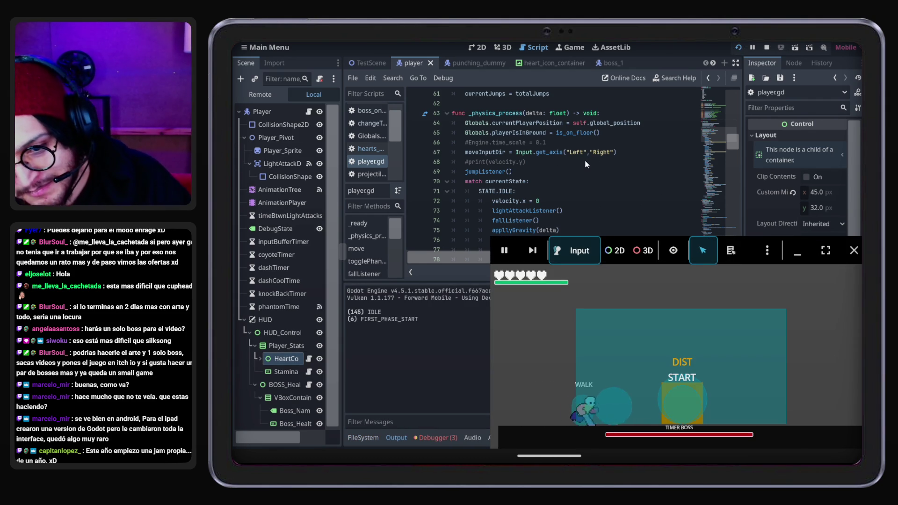
pyautogui.click(854, 250)
pyautogui.click(447, 438)
pyautogui.click(412, 290)
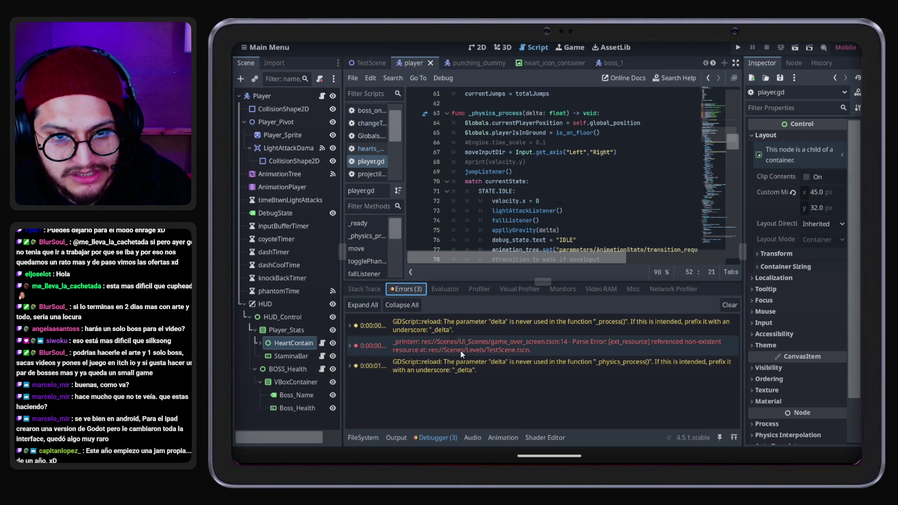
# Save, then switch to the game_over_screen scene tab
pyautogui.moveTo(640, 352)
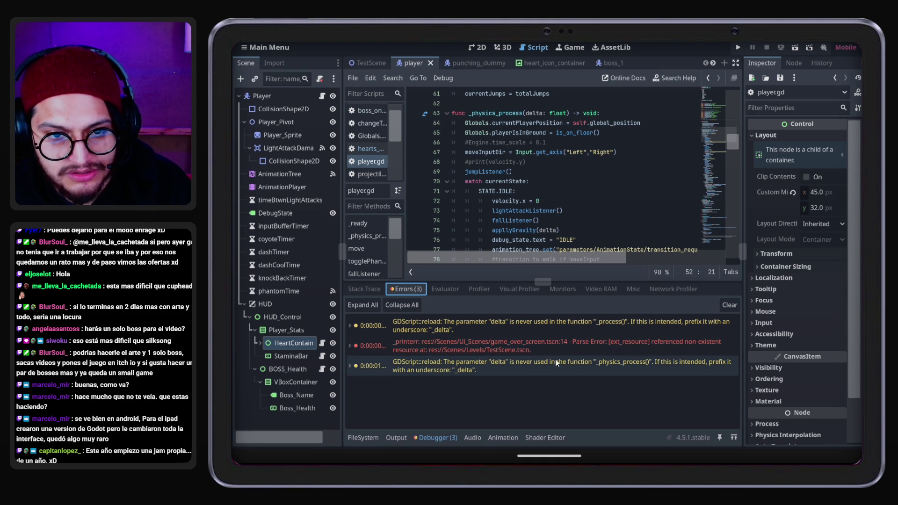
pyautogui.hotkey('ctrl', 's')
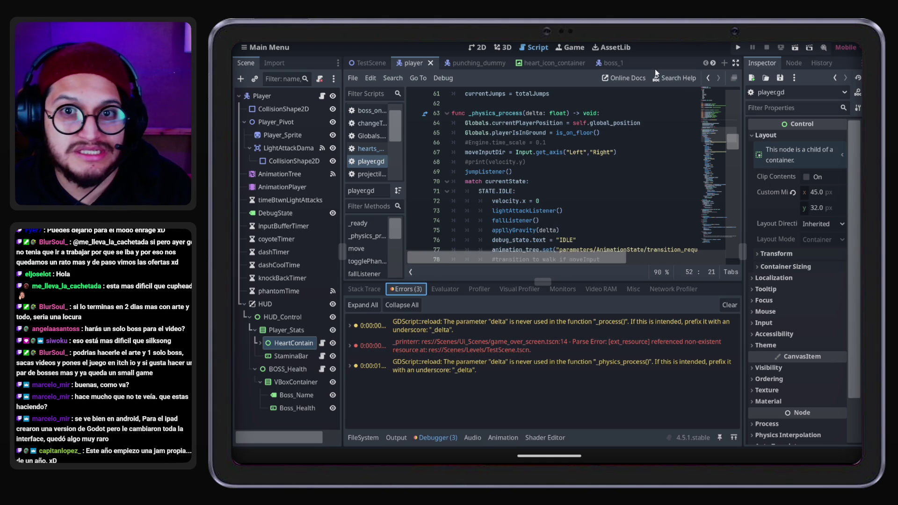
pyautogui.click(713, 62)
pyautogui.click(714, 63)
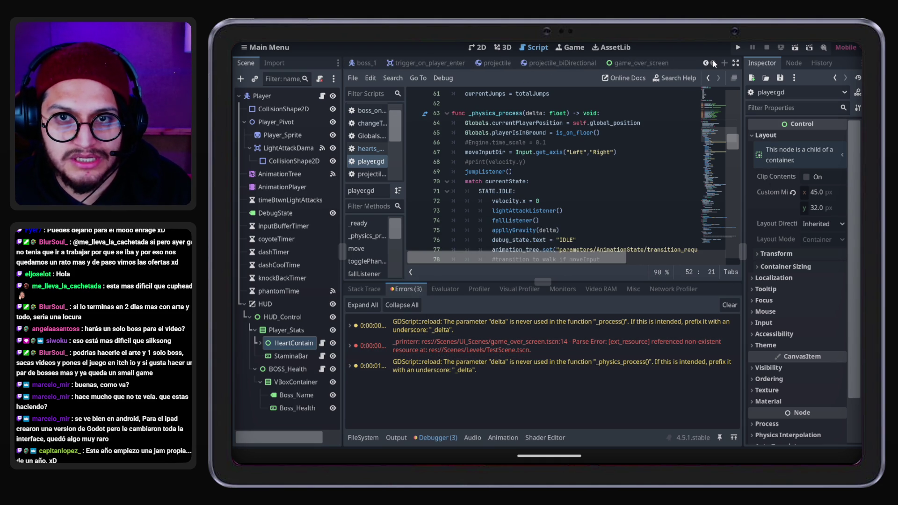
pyautogui.click(660, 64)
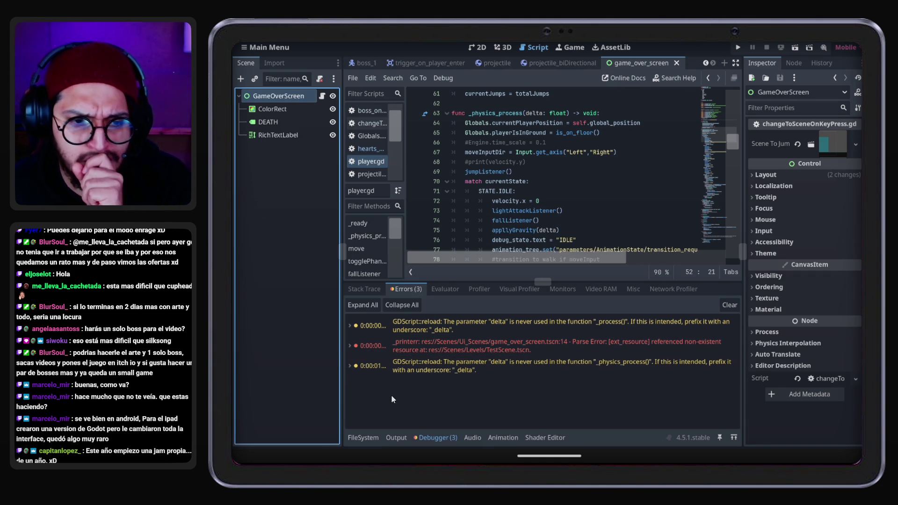
# Open TestScene.tscn from the Levels folder in the FileSystem dock
pyautogui.click(363, 437)
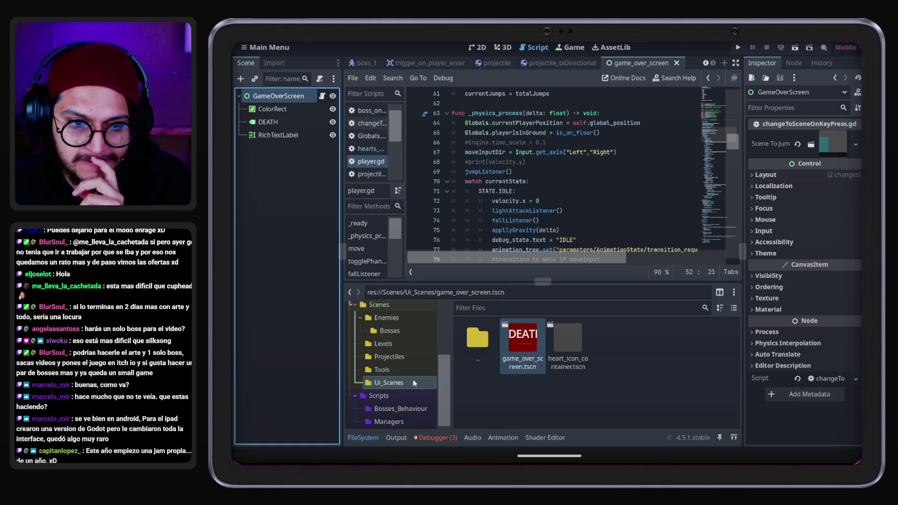
pyautogui.click(389, 344)
pyautogui.click(540, 346)
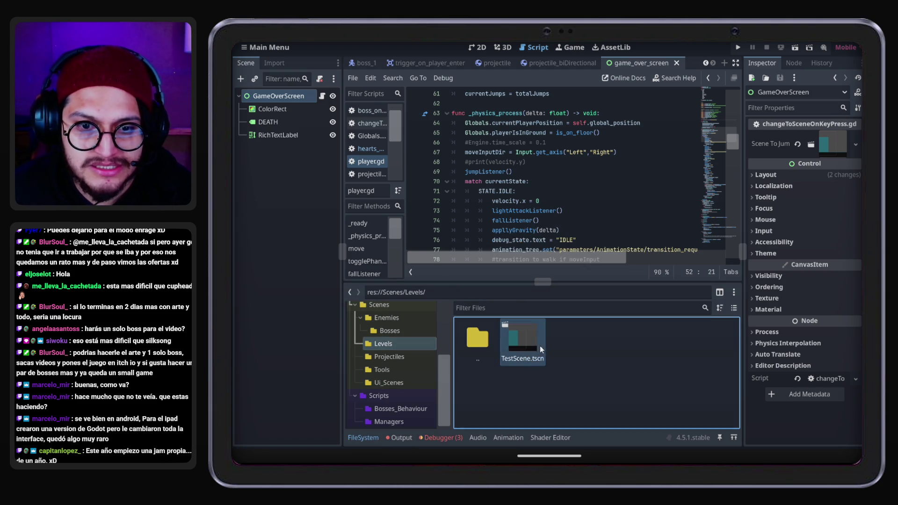
pyautogui.doubleClick(536, 344)
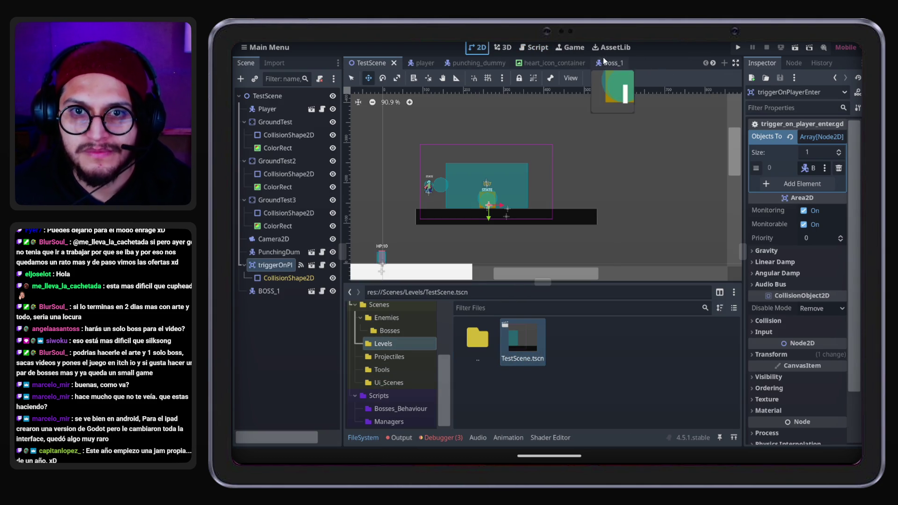
# Return to the game_over_screen scene tab and show the debugger's Errors list
pyautogui.click(712, 62)
pyautogui.click(712, 63)
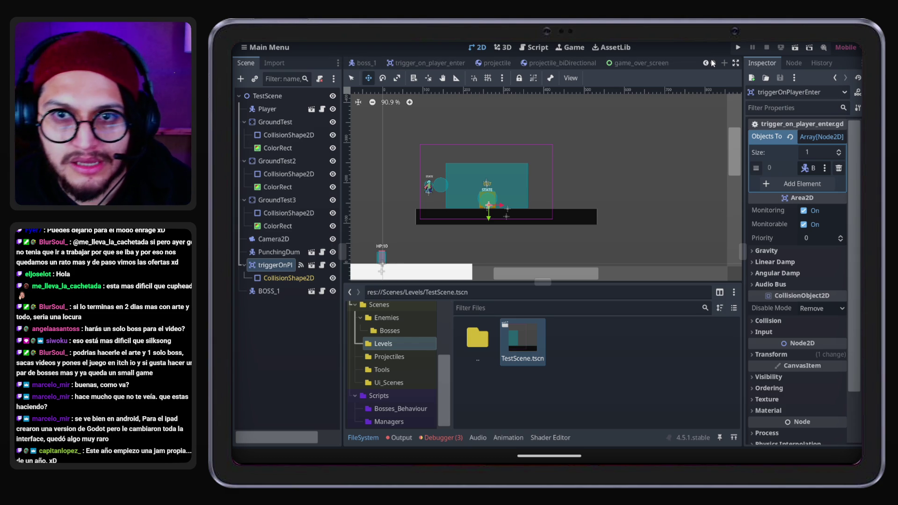
pyautogui.click(625, 64)
pyautogui.click(453, 438)
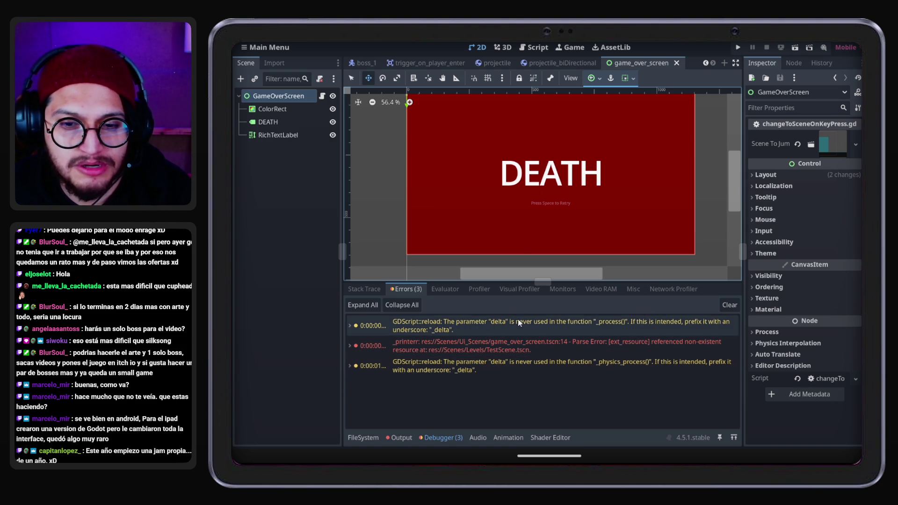
# Open the changeToSceneOnKeyPress script and add a new line after the exported sceneToJump variable
pyautogui.click(534, 47)
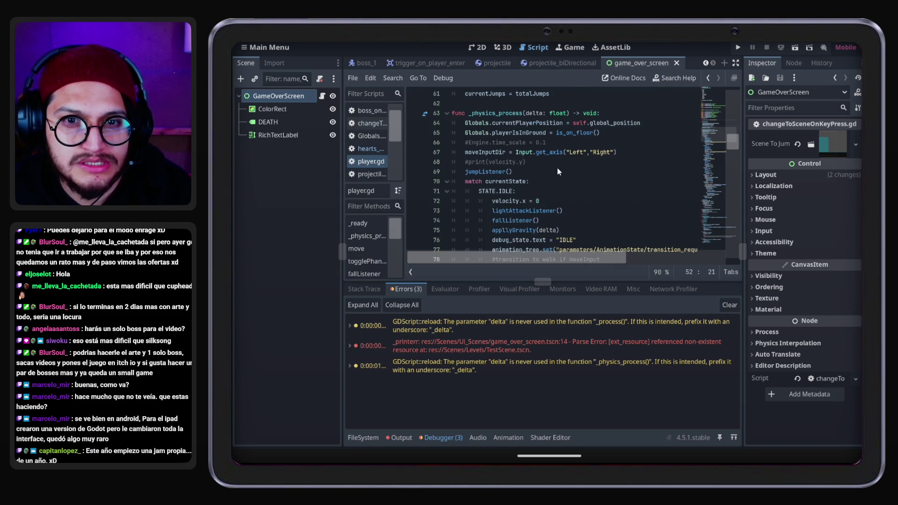
pyautogui.click(322, 95)
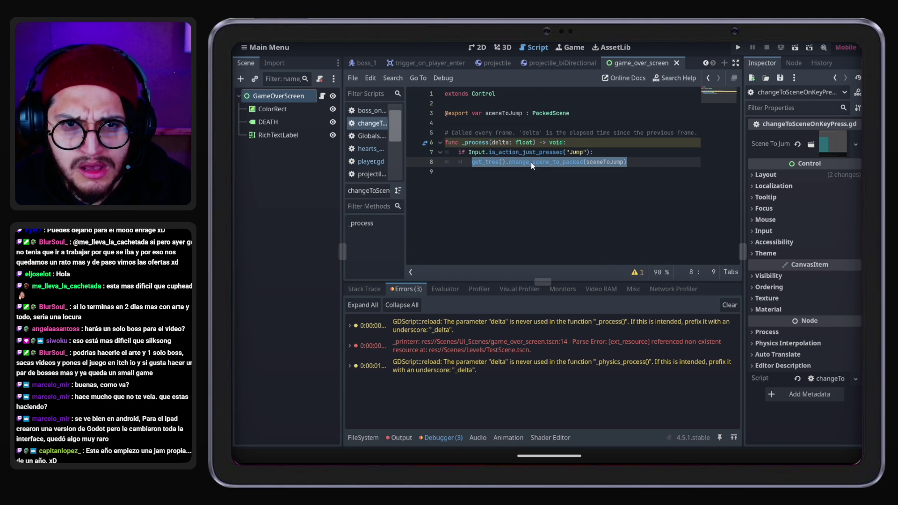
pyautogui.doubleClick(606, 162)
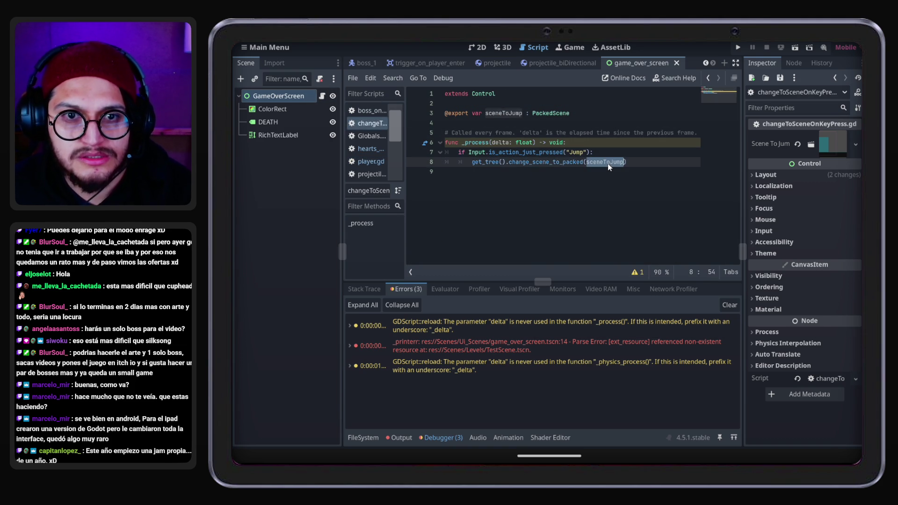
pyautogui.doubleClick(503, 114)
pyautogui.press('Up')
pyautogui.click(579, 113)
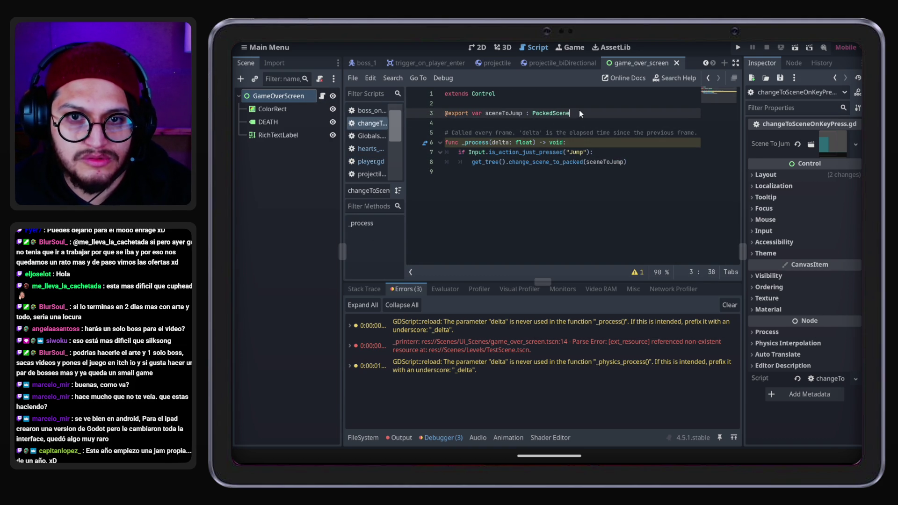
pyautogui.press('Return')
pyautogui.write('e')
pyautogui.press('BackSpace')
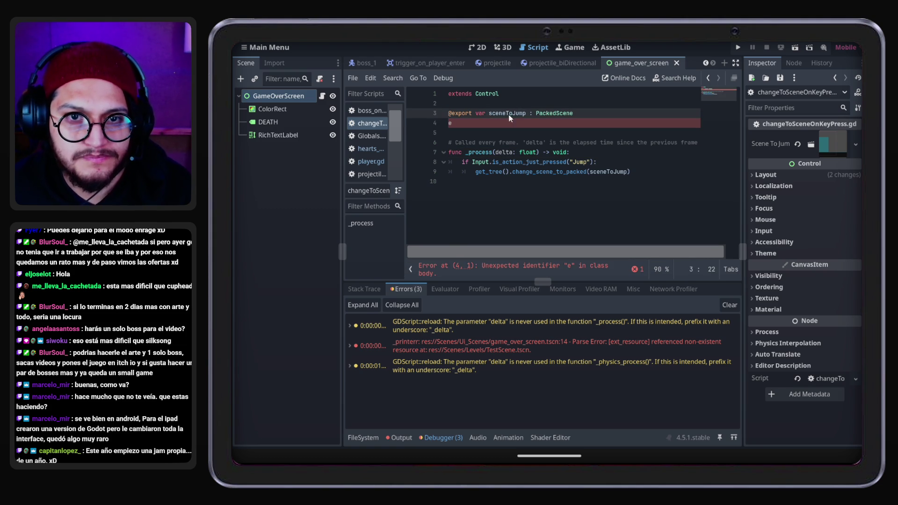
pyautogui.moveTo(485, 114); pyautogui.dragTo(449, 114)
pyautogui.hotkey('ctrl', 'c')
pyautogui.click(461, 129)
pyautogui.hotkey('ctrl', 'v')
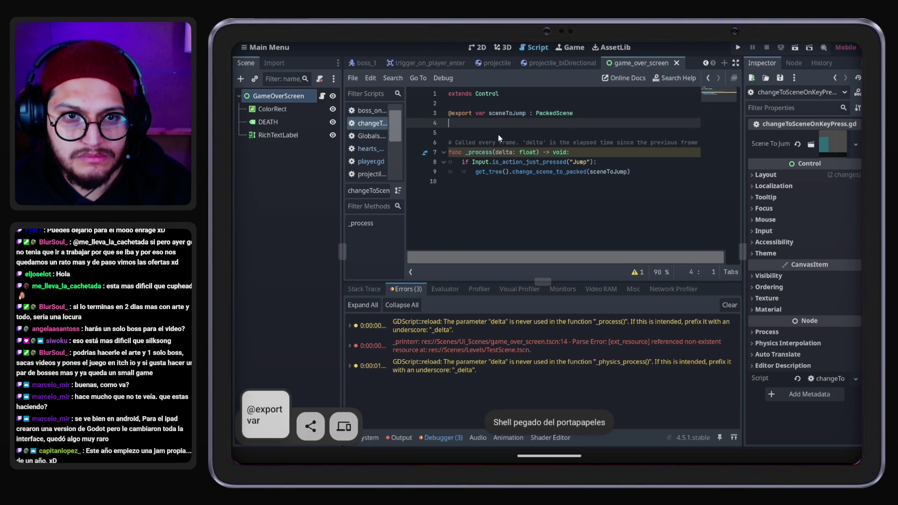
pyautogui.write('preloa')
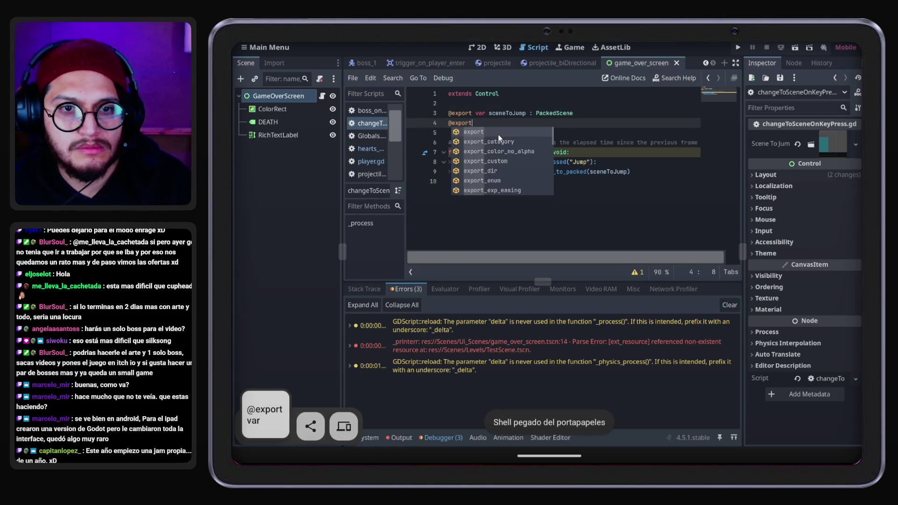
pyautogui.press('BackSpace')
pyautogui.press('BackSpace')
pyautogui.press('BackSpace')
pyautogui.write('var')
pyautogui.press('BackSpace')
pyautogui.press('BackSpace')
pyautogui.press('BackSpace')
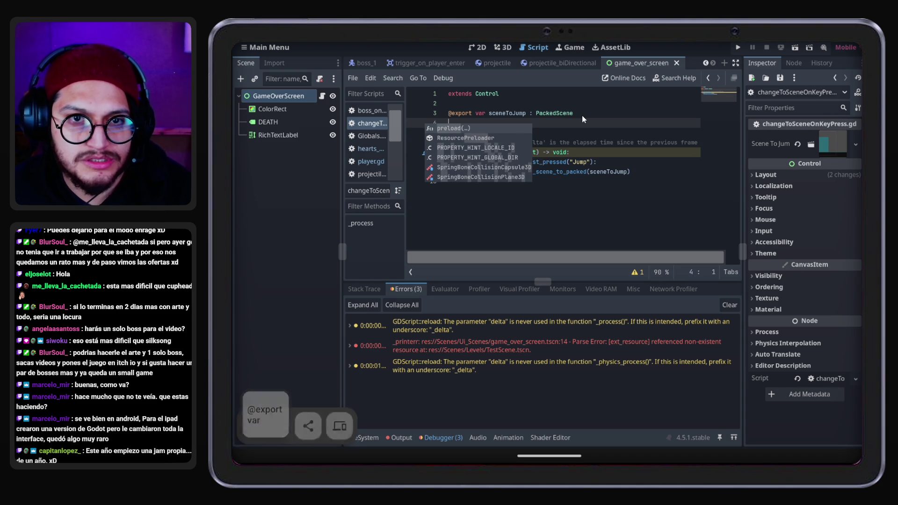
pyautogui.doubleClick(546, 116)
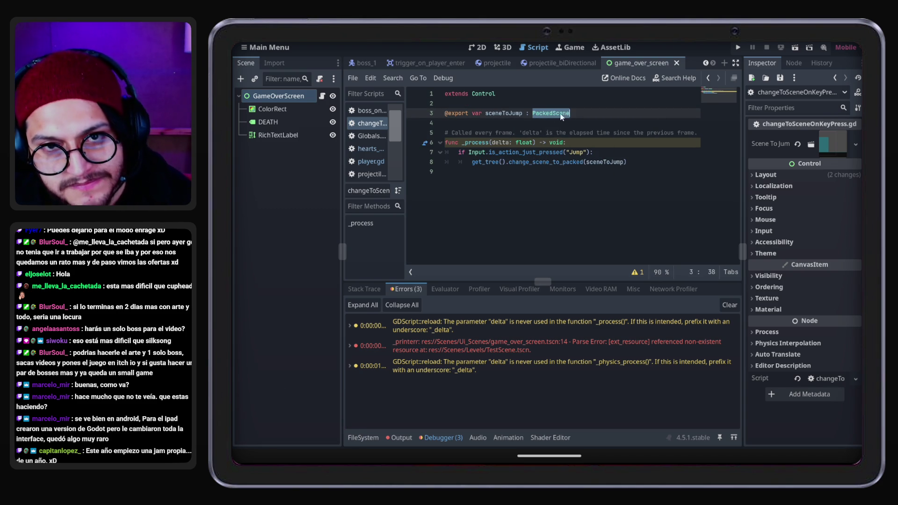
pyautogui.press('Left')
pyautogui.press('Left')
pyautogui.press('Left')
pyautogui.doubleClick(501, 110)
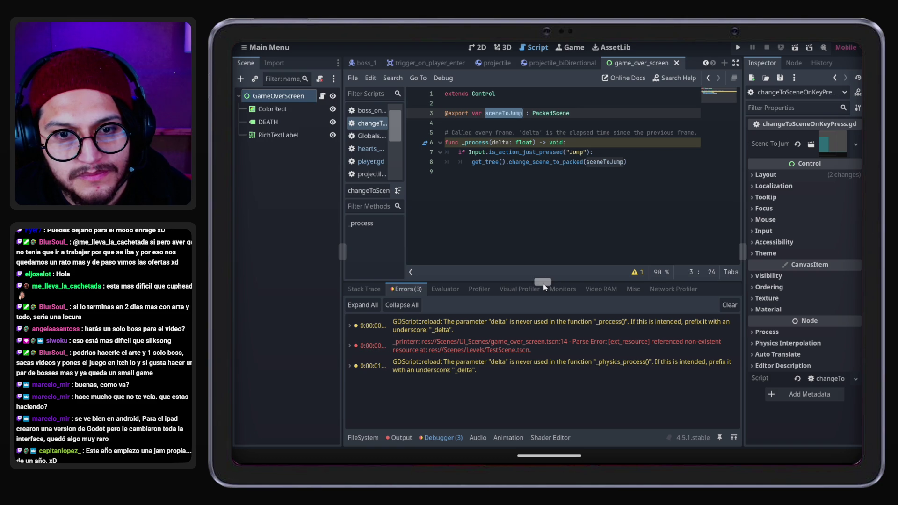
pyautogui.click(560, 162)
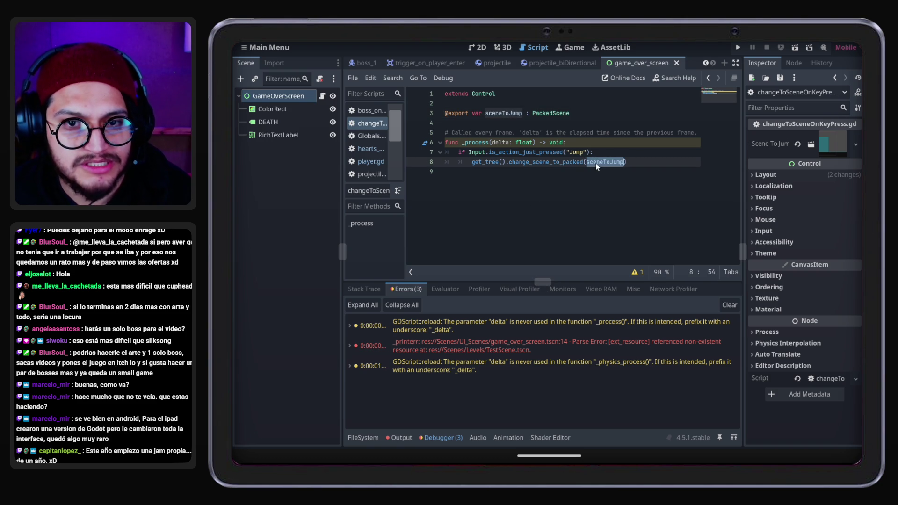
pyautogui.click(370, 437)
pyautogui.press('Up')
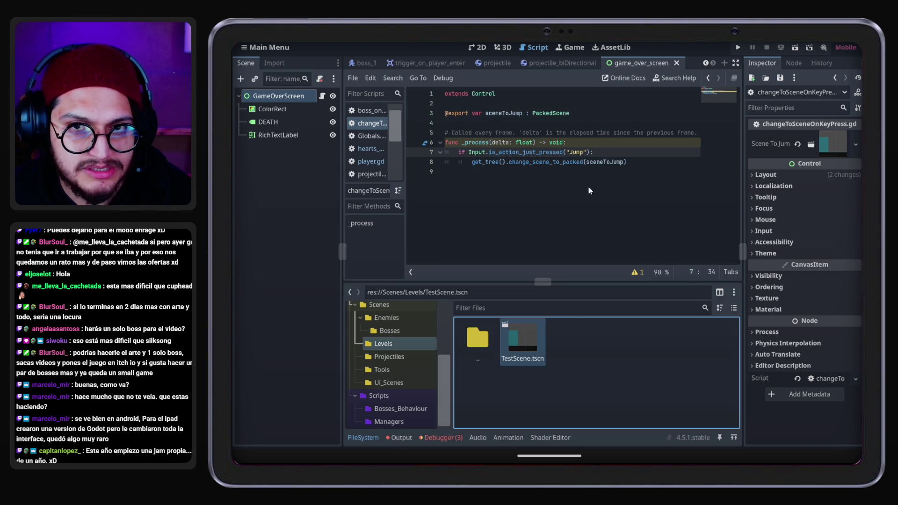
pyautogui.click(596, 163)
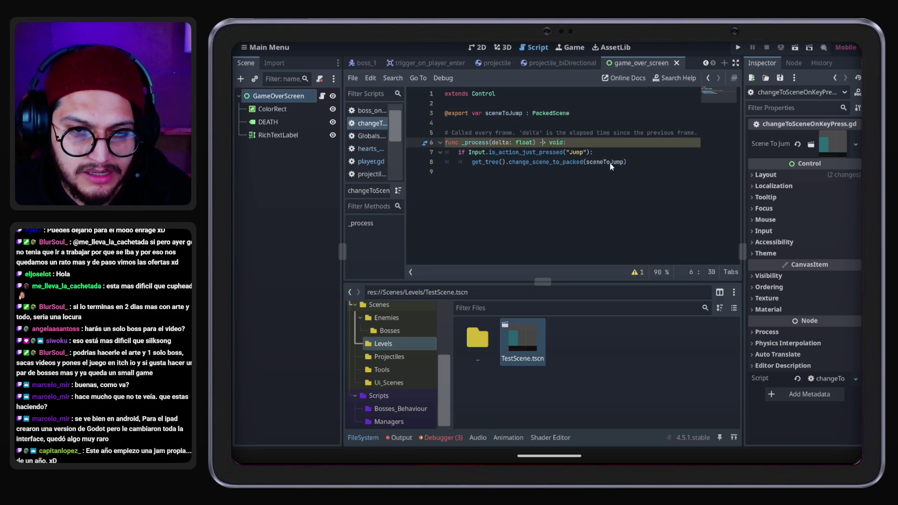
pyautogui.click(478, 122)
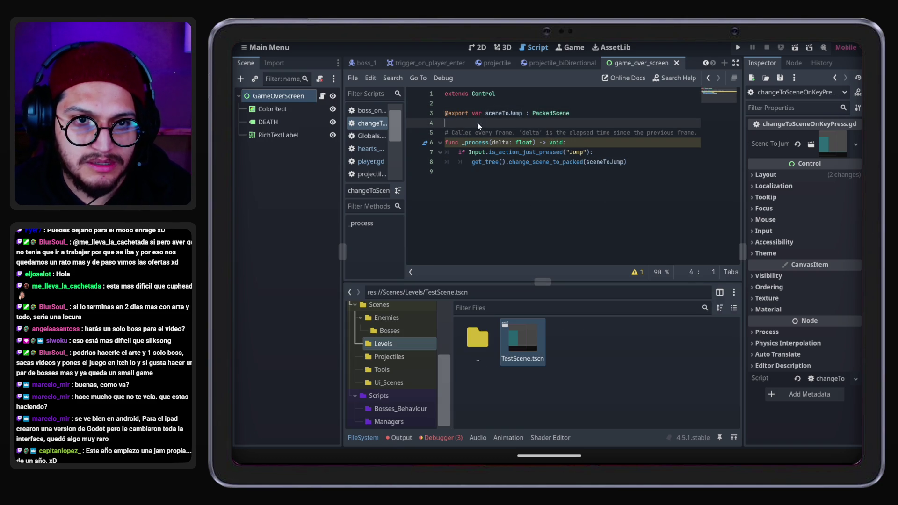
pyautogui.click(445, 117)
pyautogui.write('#')
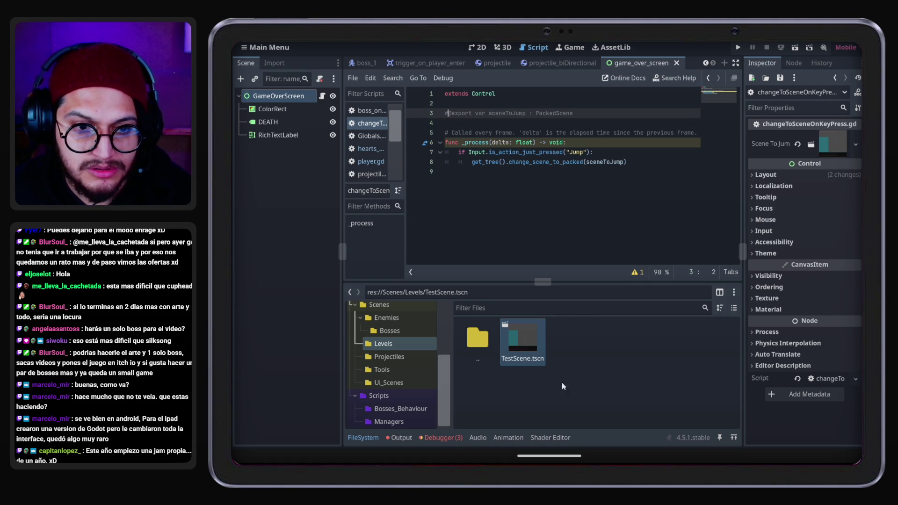
# Preload TestScene.tscn as TEST_SCENE, use it in place of sceneToJump, and run the game
pyautogui.moveTo(526, 343); pyautogui.dragTo(522, 307)
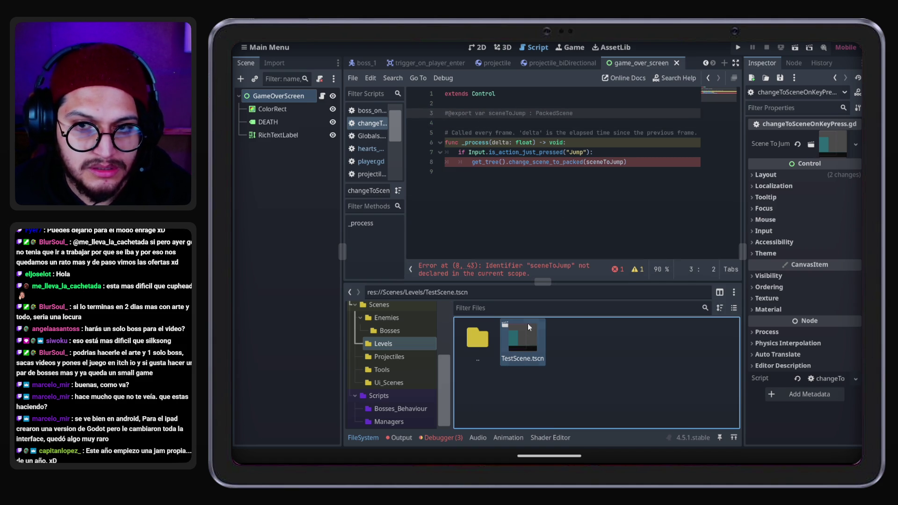
pyautogui.moveTo(527, 343); pyautogui.dragTo(475, 117)
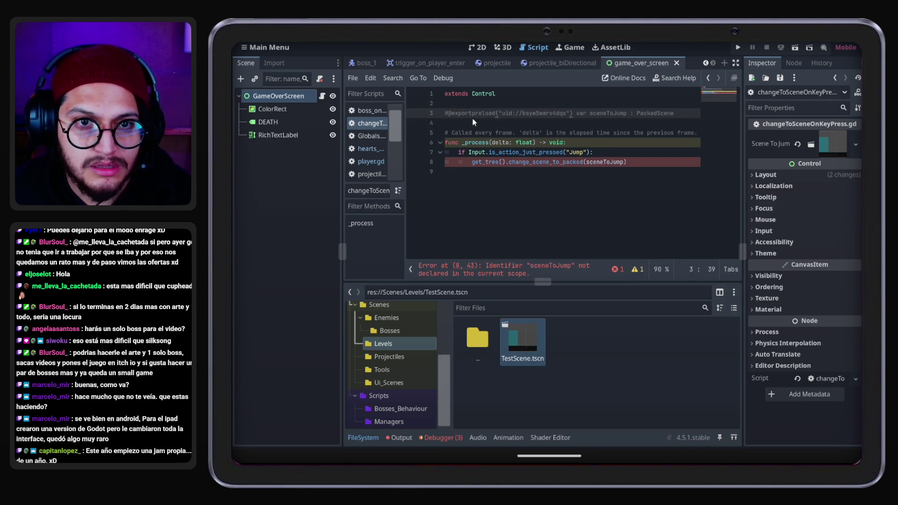
pyautogui.moveTo(537, 296)
pyautogui.mouseDown()
pyautogui.moveTo(458, 123)
pyautogui.moveTo(524, 130)
pyautogui.mouseUp()
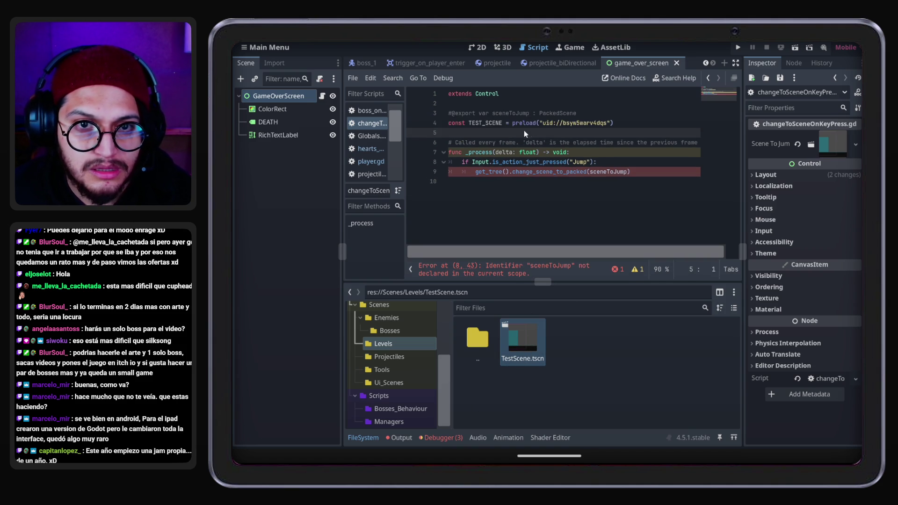
pyautogui.doubleClick(489, 123)
pyautogui.hotkey('ctrl', 'c')
pyautogui.doubleClick(604, 172)
pyautogui.hotkey('ctrl', 'v')
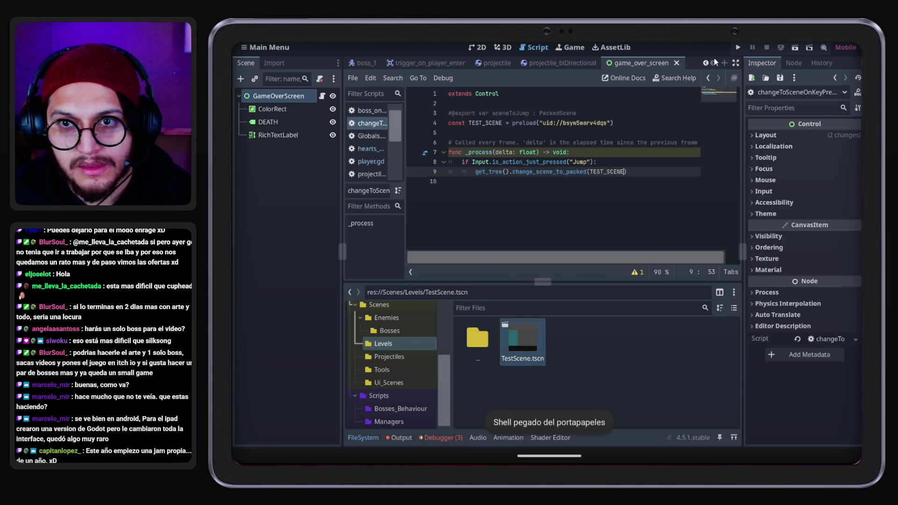
pyautogui.click(739, 47)
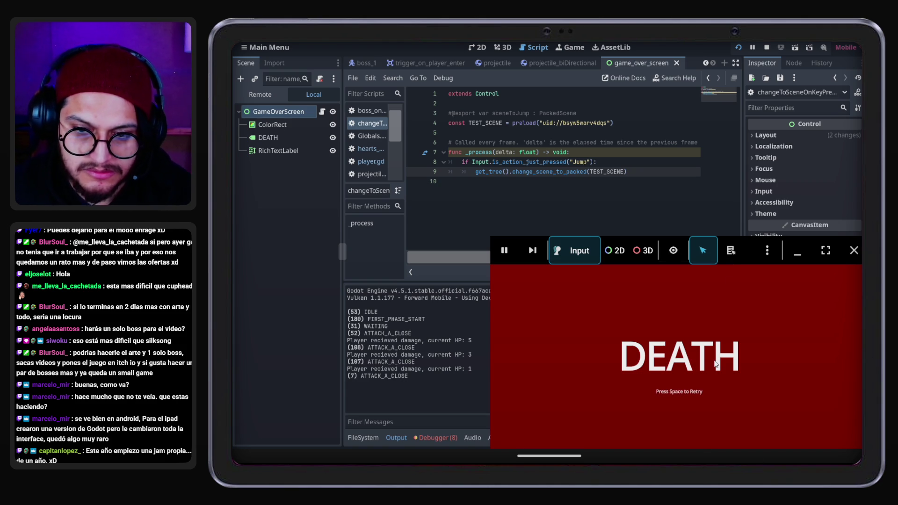
# Stop the game and review the debugger errors about the TEST_SCENE scene change
pyautogui.click(854, 250)
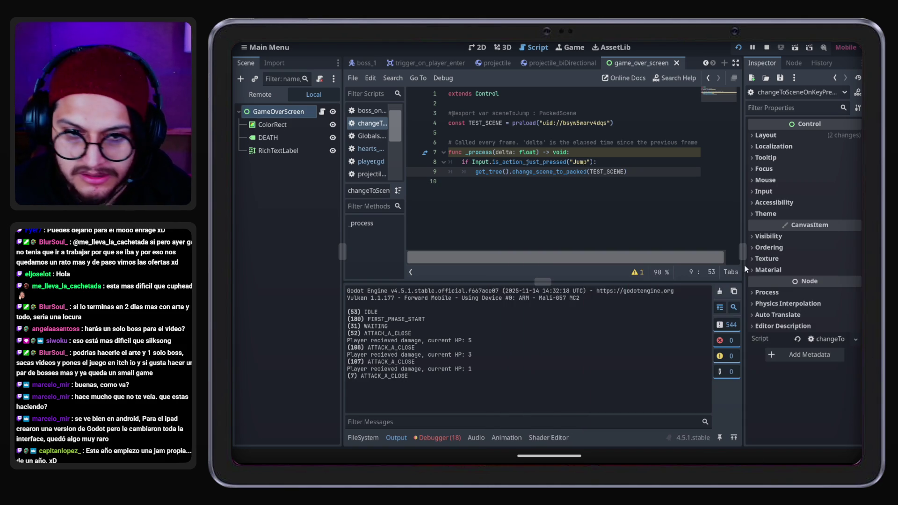
pyautogui.click(444, 436)
pyautogui.scroll(-2, 502, 369)
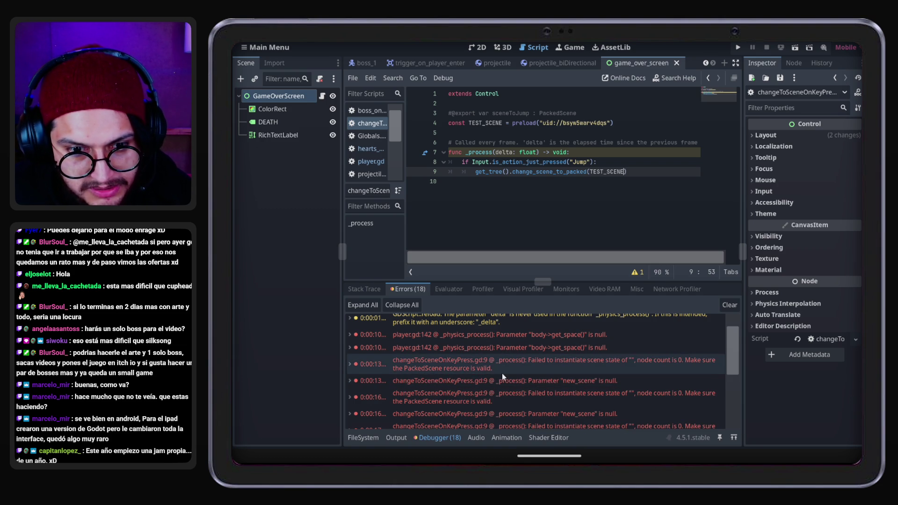
pyautogui.click(612, 152)
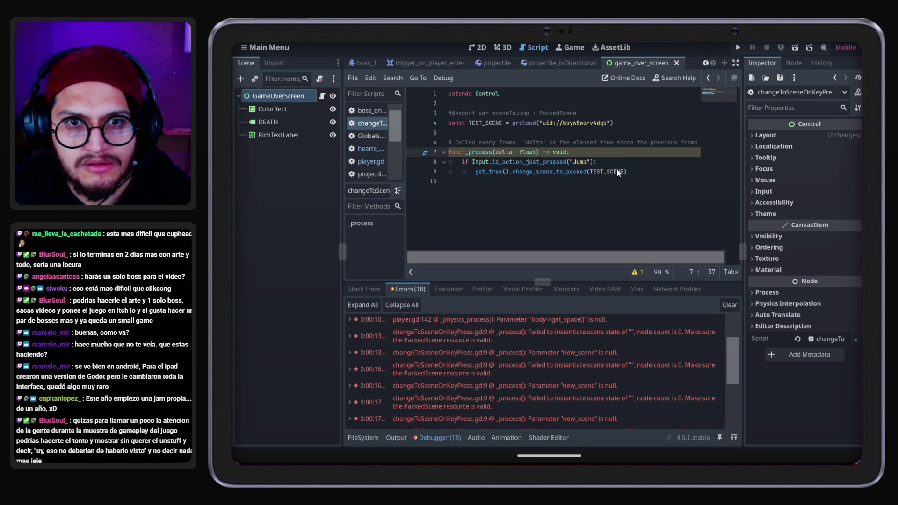
pyautogui.doubleClick(617, 170)
pyautogui.scroll(-2, 423, 391)
# Open TestScene.tscn from the FileSystem dock, then return to the game_over_screen tab
pyautogui.click(365, 441)
pyautogui.click(533, 364)
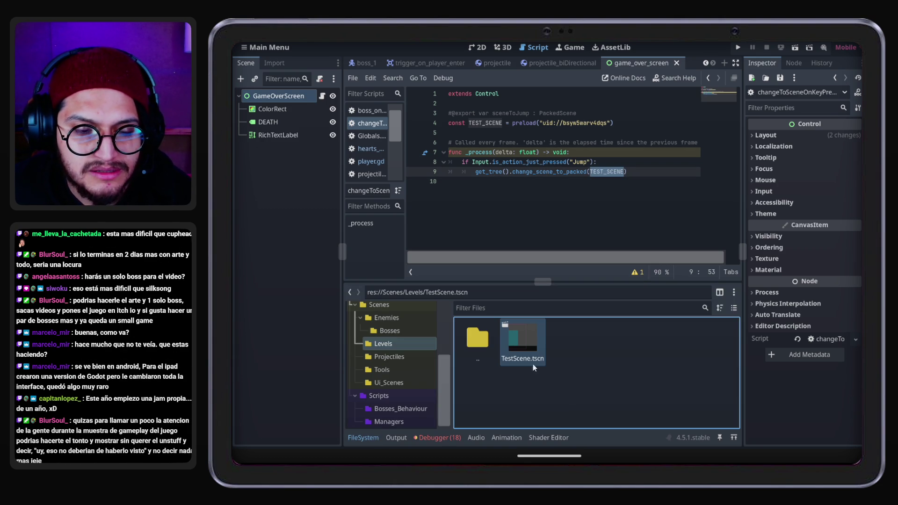
pyautogui.doubleClick(529, 333)
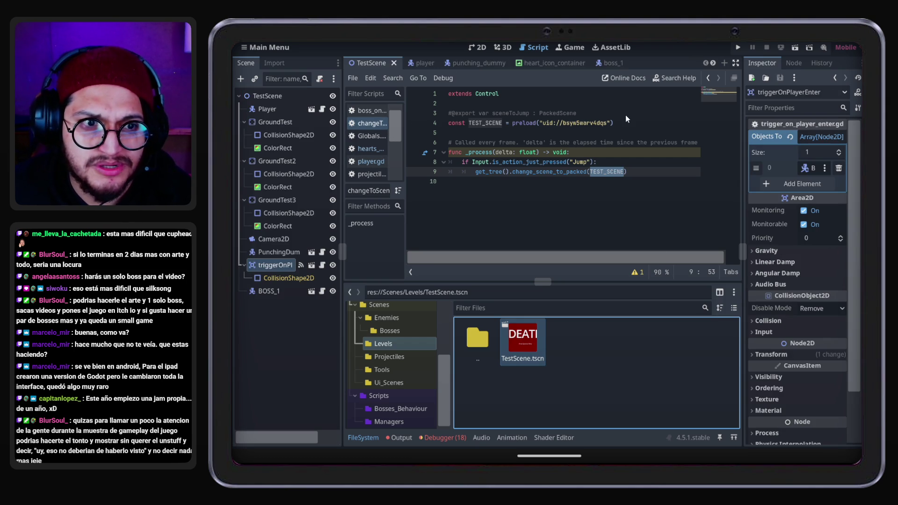
pyautogui.click(714, 63)
pyautogui.click(714, 63)
pyautogui.click(714, 63)
pyautogui.click(714, 63)
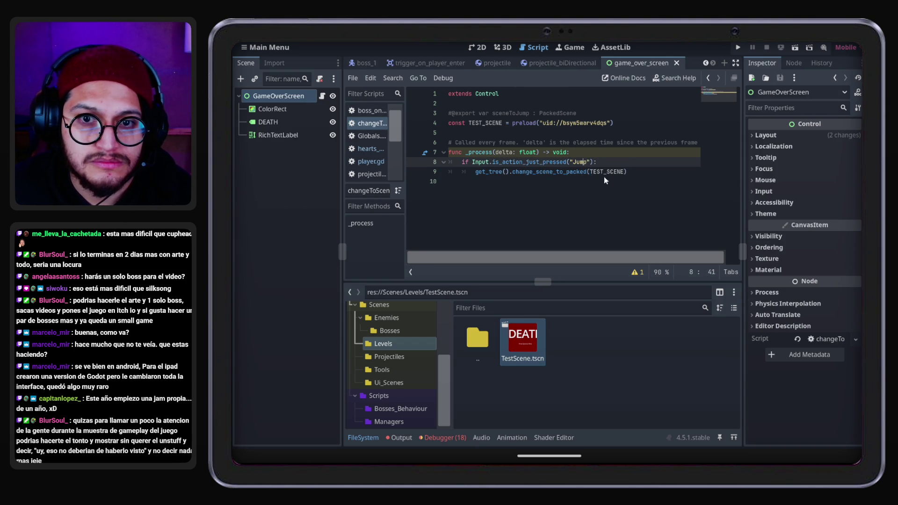
# Switch the Jump handler's call from change_scene_to_packed to change_scene_to_file
pyautogui.doubleClick(540, 172)
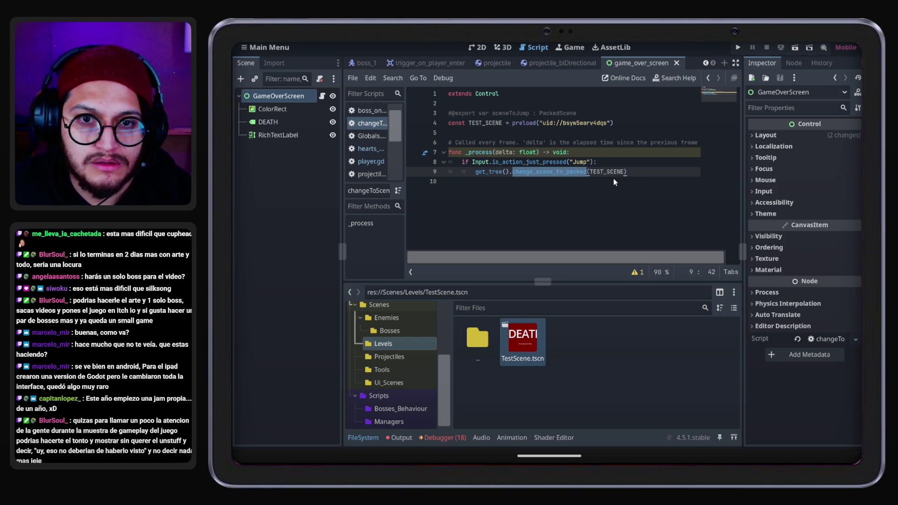
pyautogui.write('change')
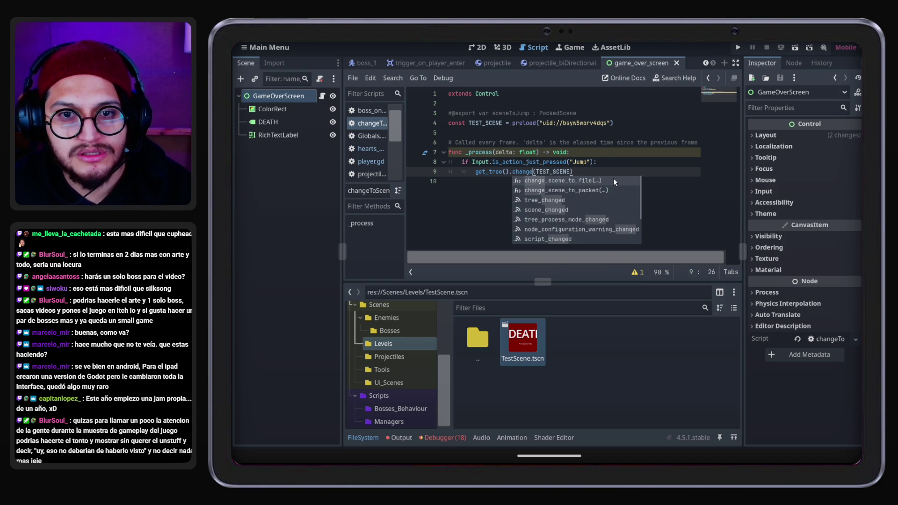
pyautogui.doubleClick(613, 180)
pyautogui.click(607, 173)
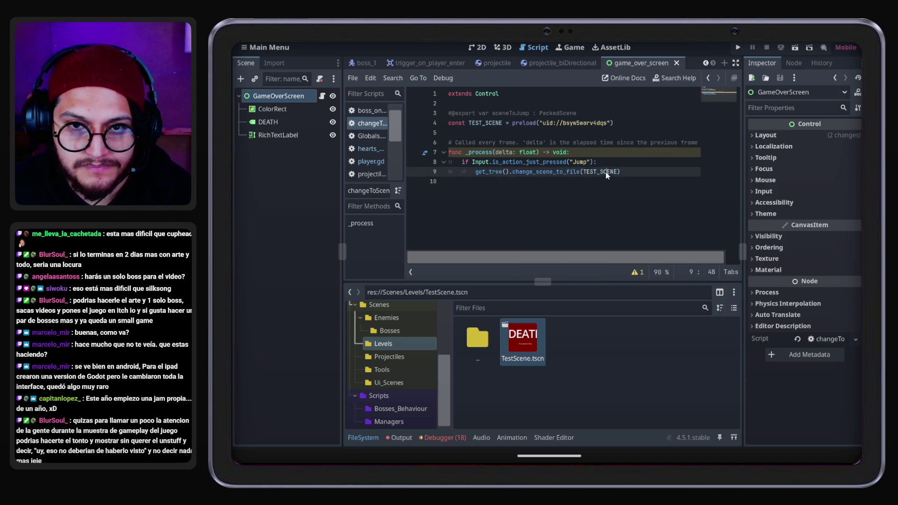
pyautogui.click(597, 172)
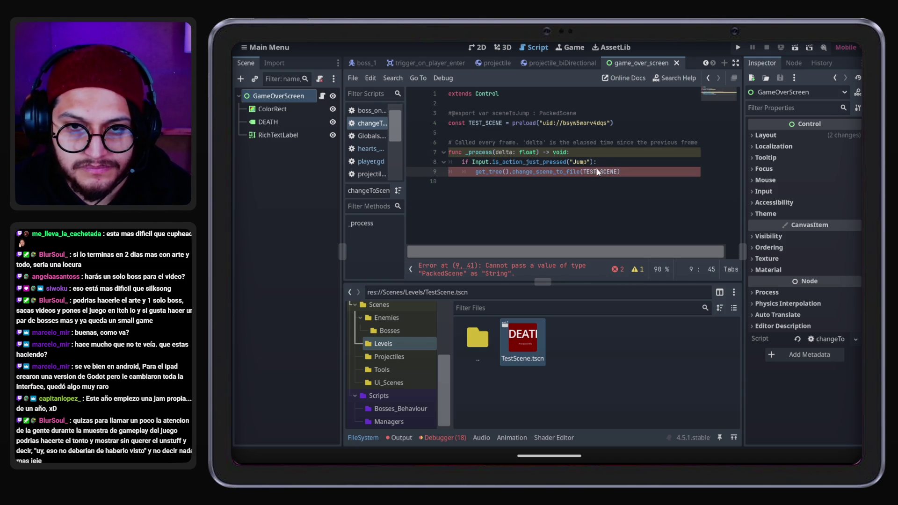
pyautogui.click(529, 335)
pyautogui.press('F5')
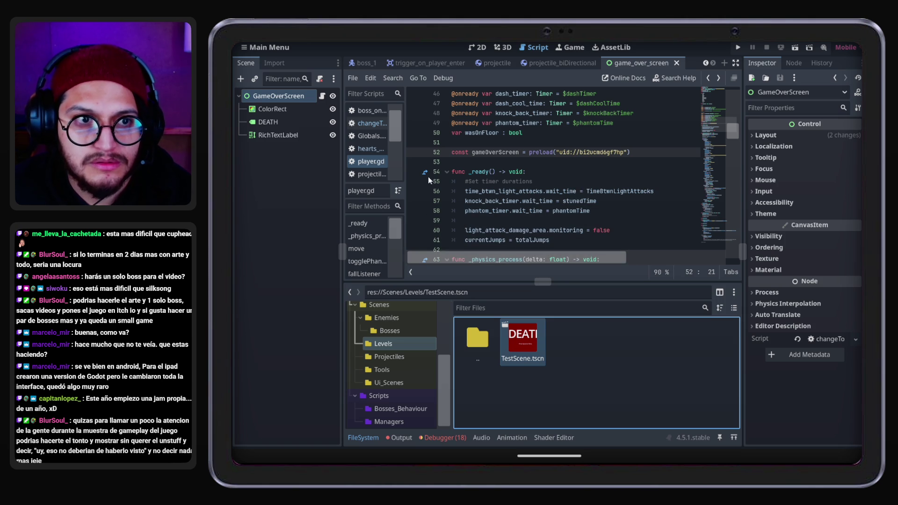
pyautogui.click(322, 97)
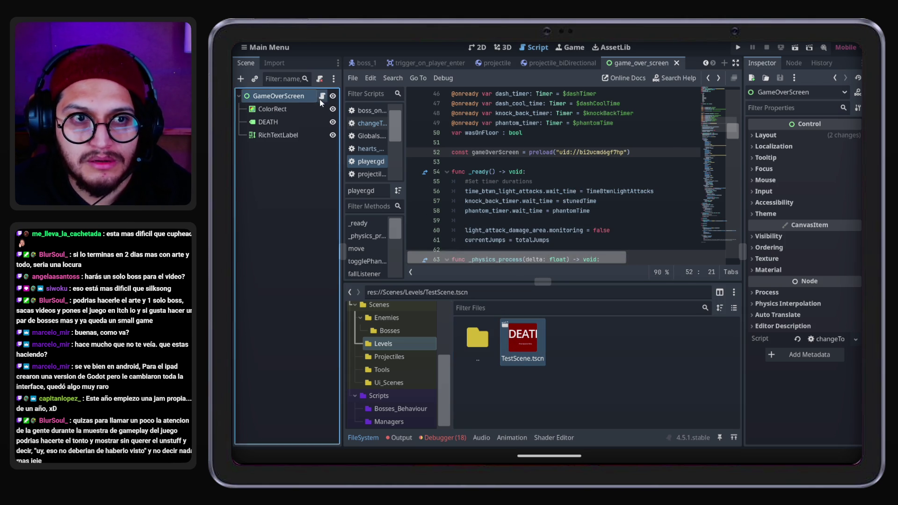
# Pass TestScene.tscn's copied res:// path to change_scene_to_file as a properly quoted string
pyautogui.rightClick(524, 325)
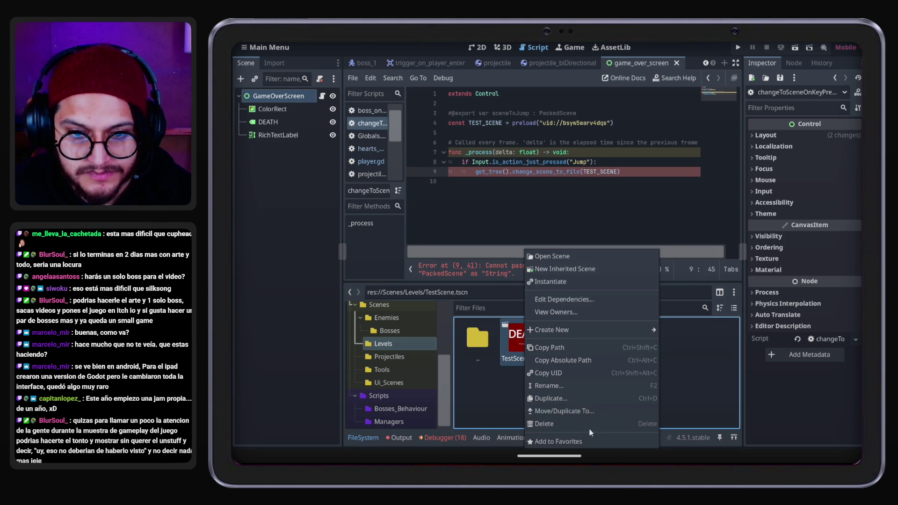
pyautogui.click(576, 360)
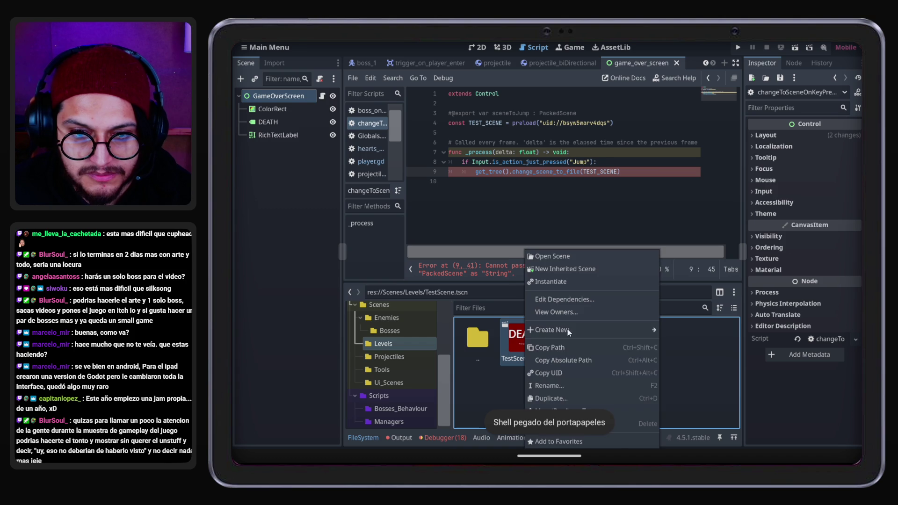
pyautogui.click(558, 350)
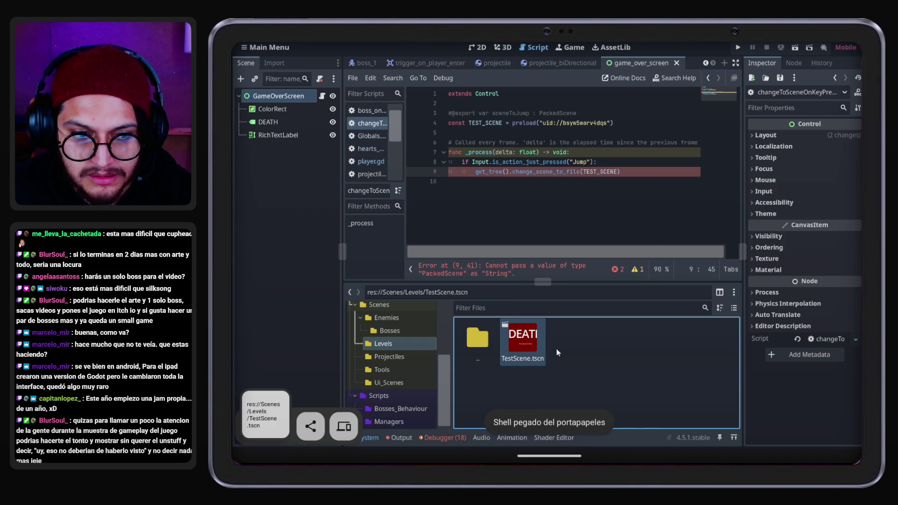
pyautogui.doubleClick(602, 173)
pyautogui.hotkey('ctrl', 'v')
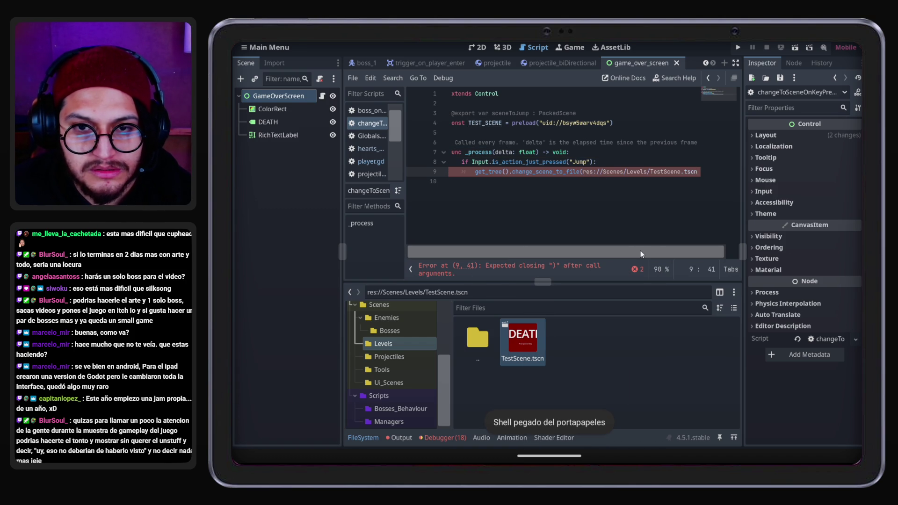
pyautogui.write('"')
pyautogui.click(697, 170)
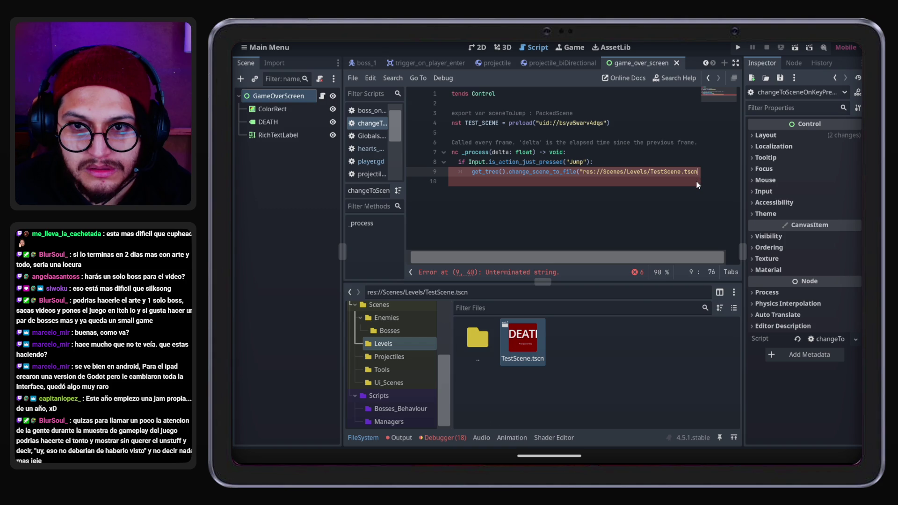
pyautogui.write('"')
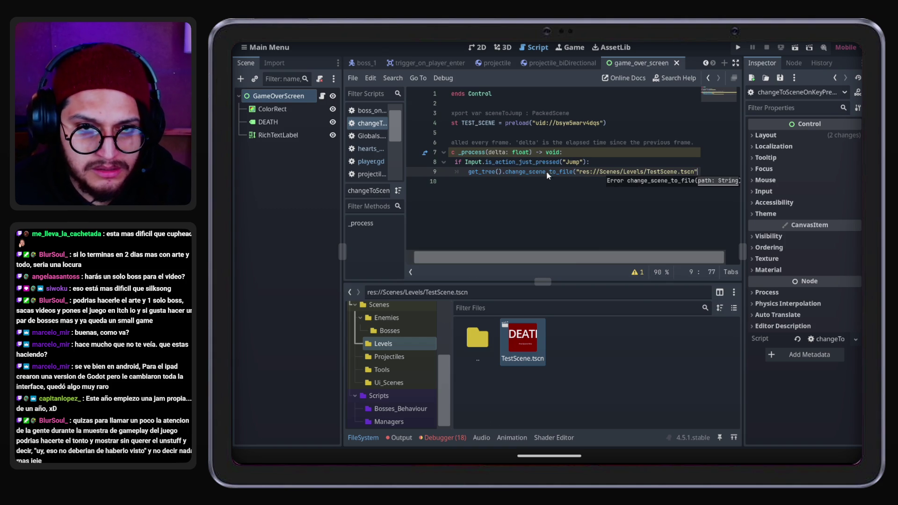
pyautogui.moveTo(595, 256); pyautogui.dragTo(523, 262)
pyautogui.click(554, 142)
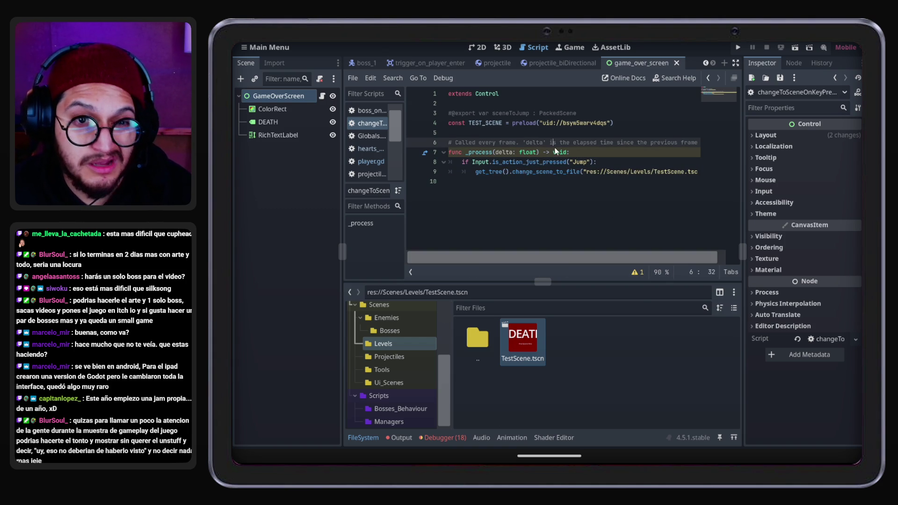
# Run the game, walk to the boss, die, and restart from the DEATH screen with Space
pyautogui.click(738, 48)
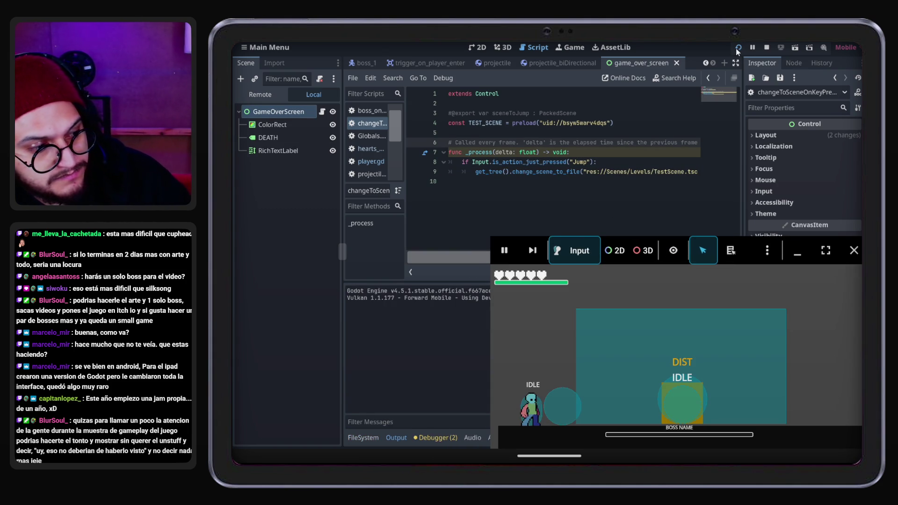
pyautogui.press('Right')
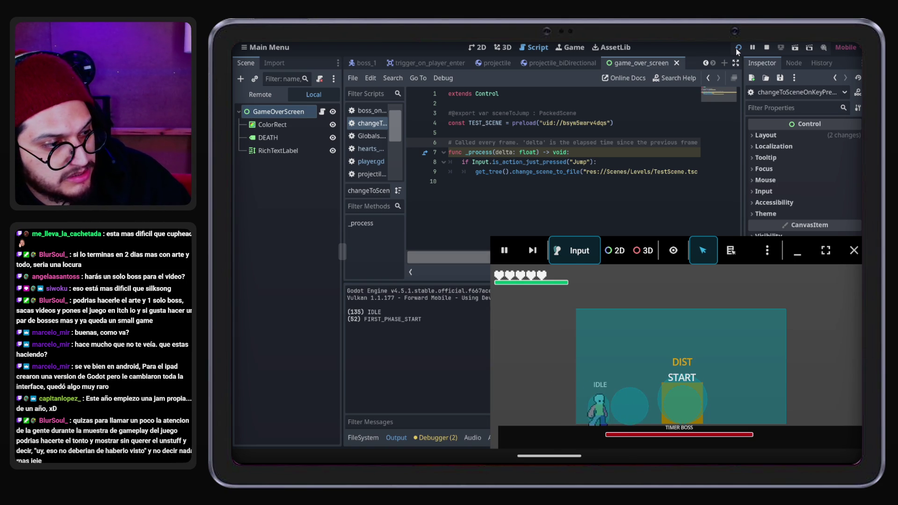
pyautogui.press('Right')
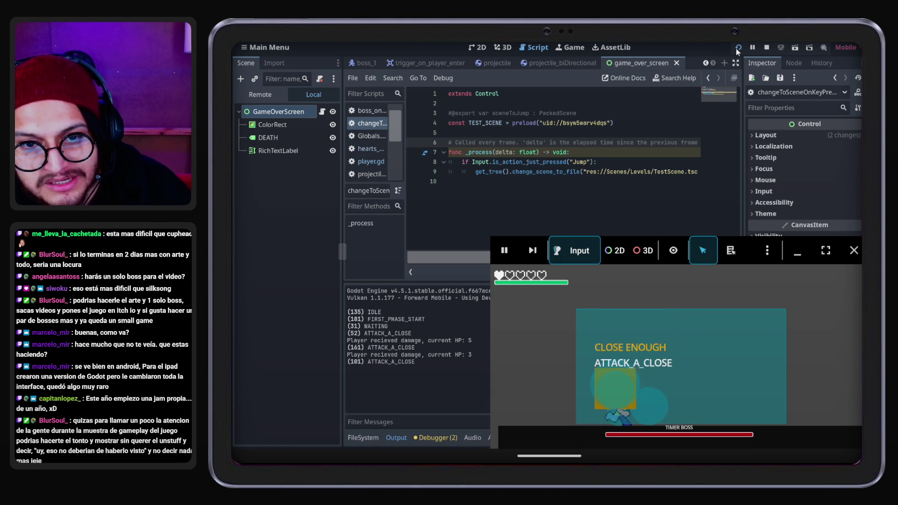
pyautogui.press('space')
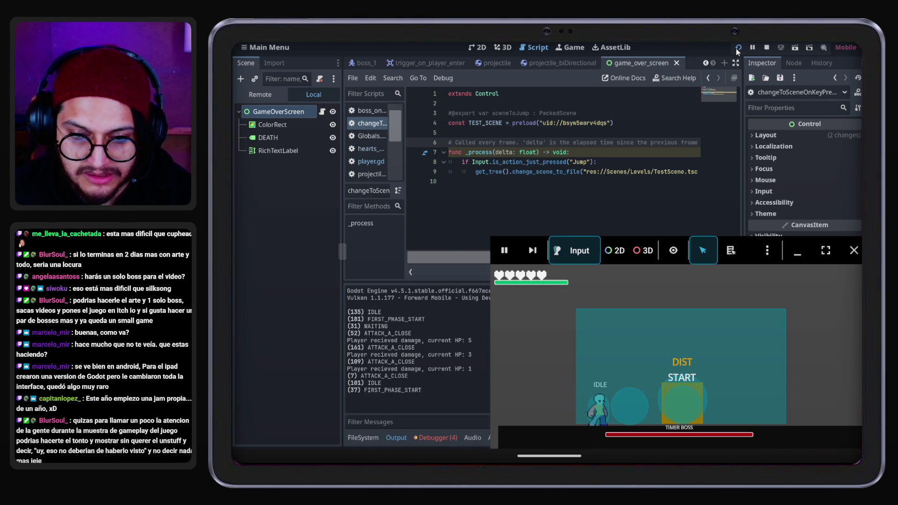
# Fight the boss a second time until dying, then retry from the DEATH screen
pyautogui.press('Right')
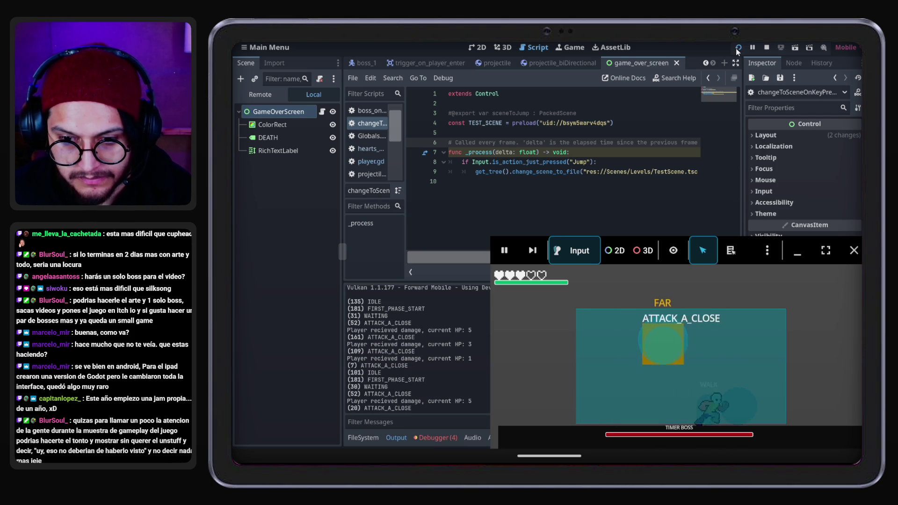
pyautogui.press('Left')
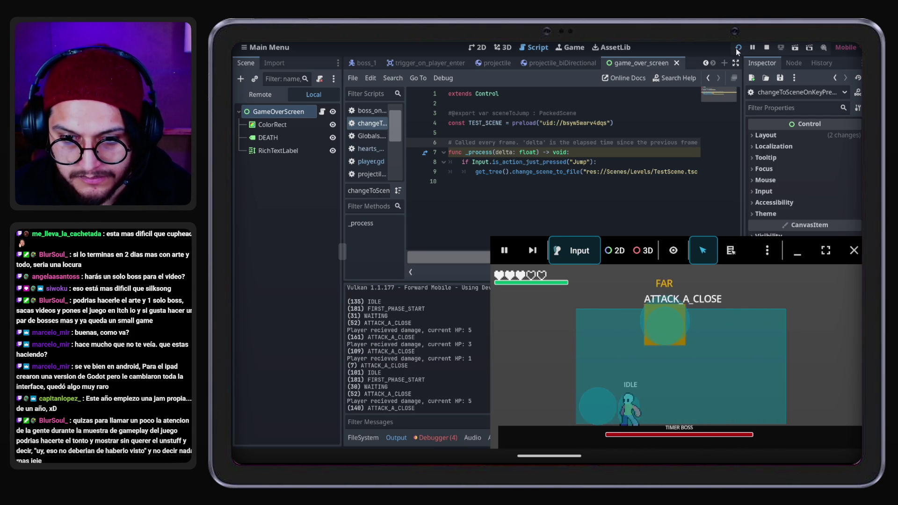
pyautogui.press('Right')
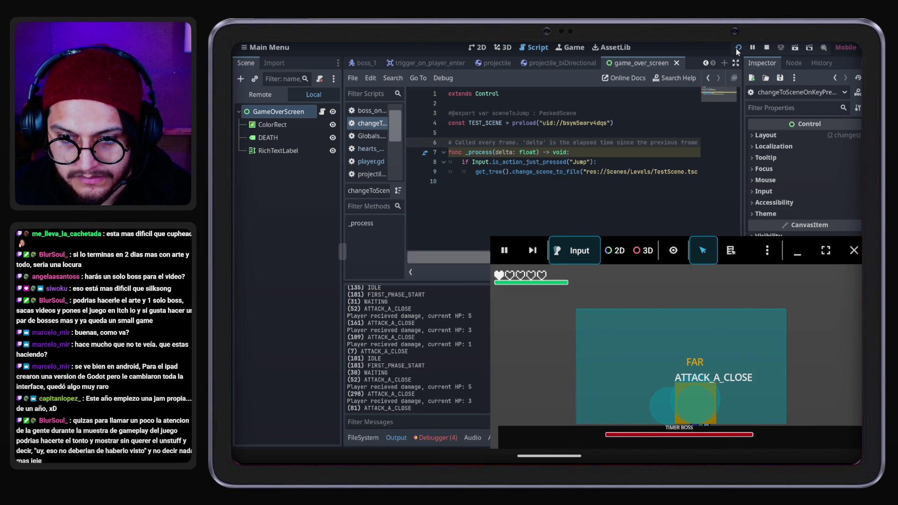
pyautogui.press('Right')
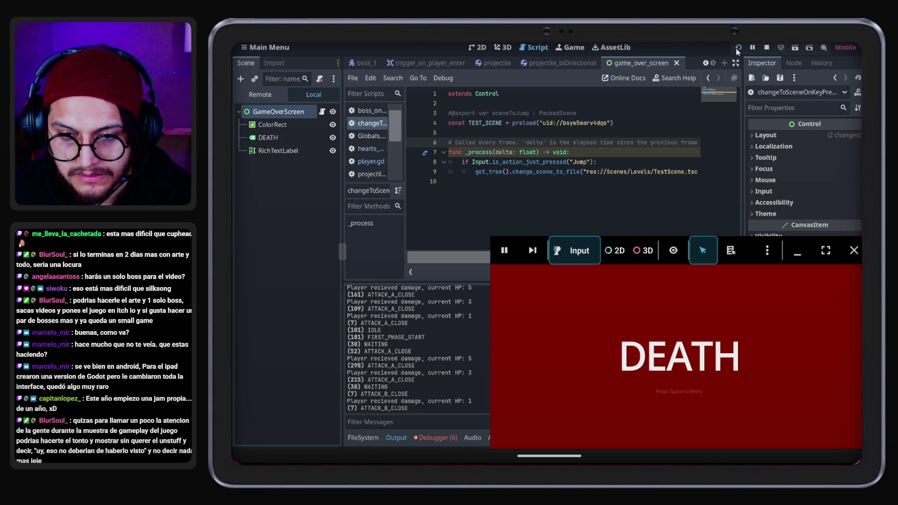
pyautogui.press('space')
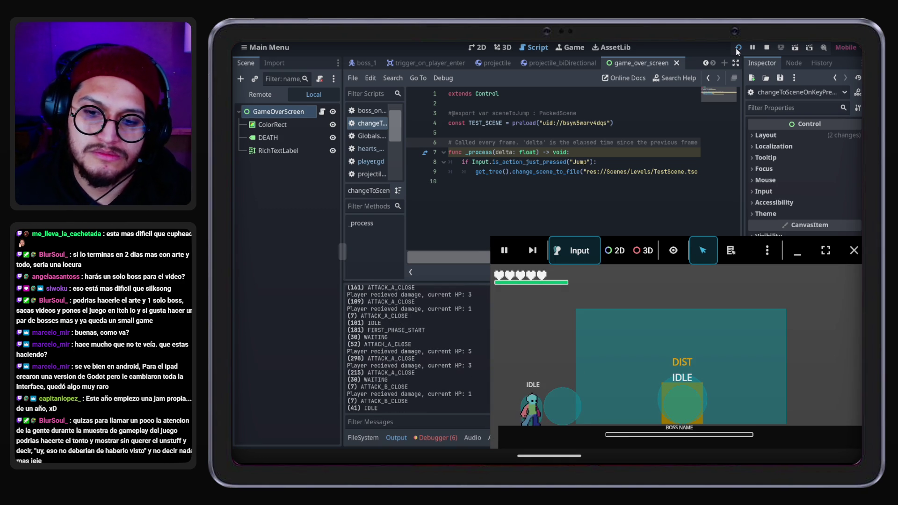
# Make a third attempt, attacking the boss with J, and restart after dying
pyautogui.press('Right')
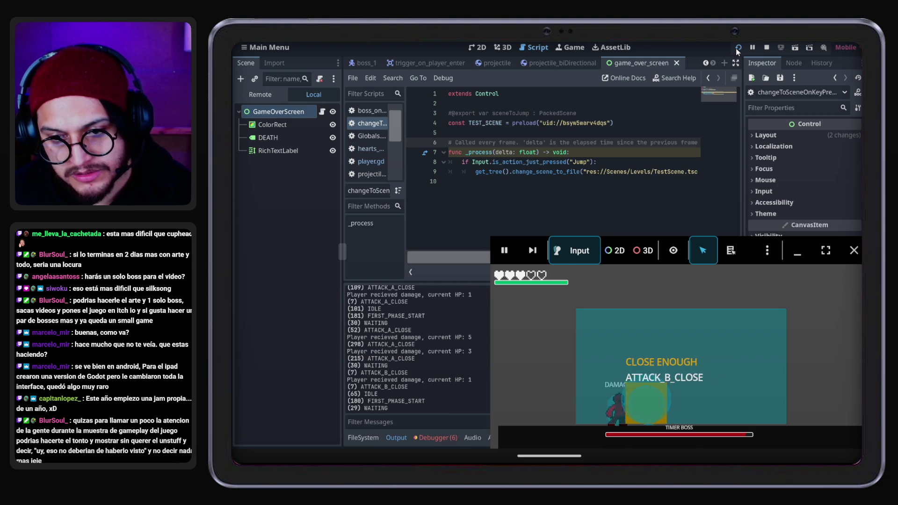
pyautogui.press('Right')
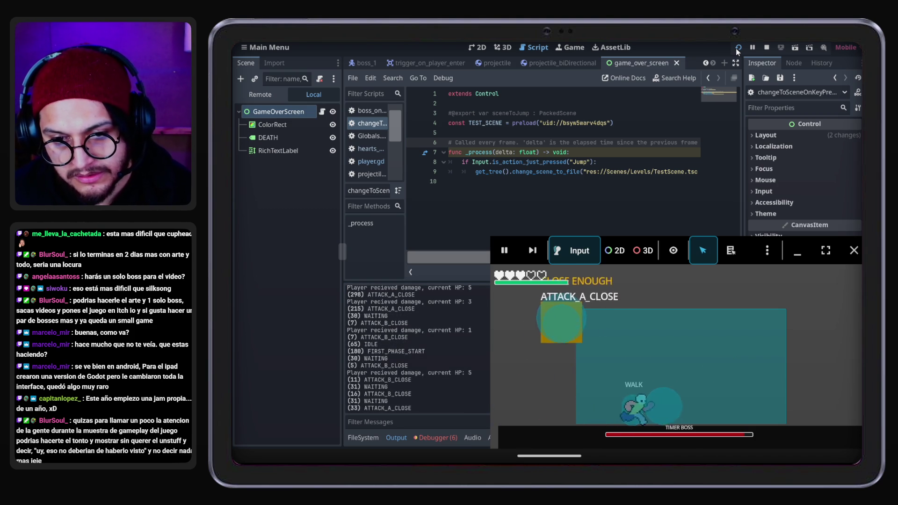
pyautogui.press('Right')
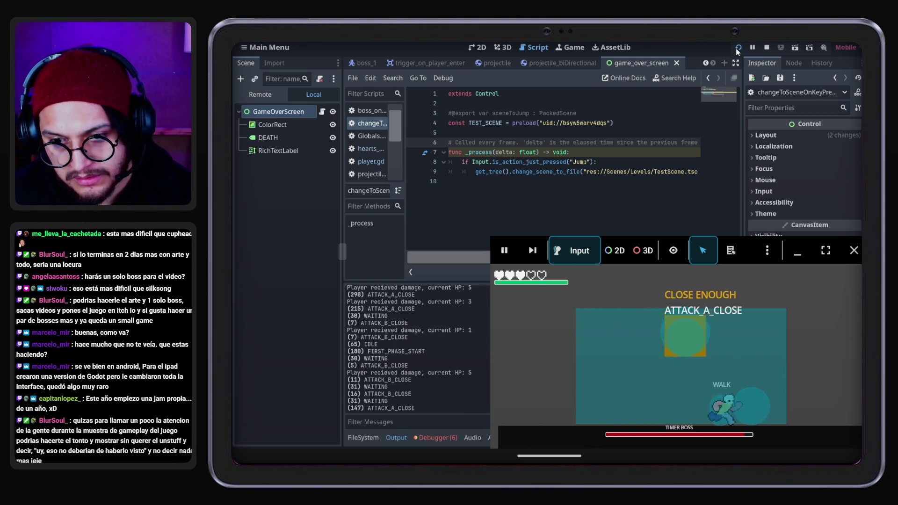
pyautogui.press('Left')
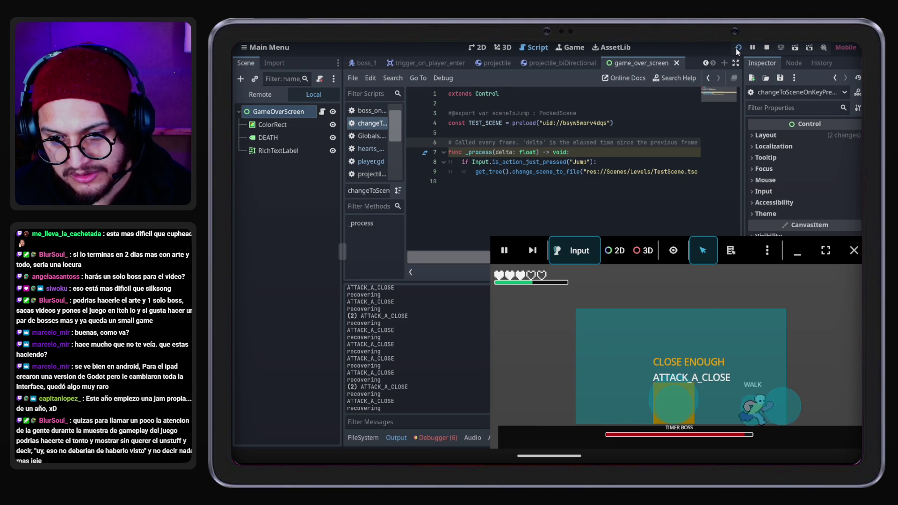
pyautogui.press('j')
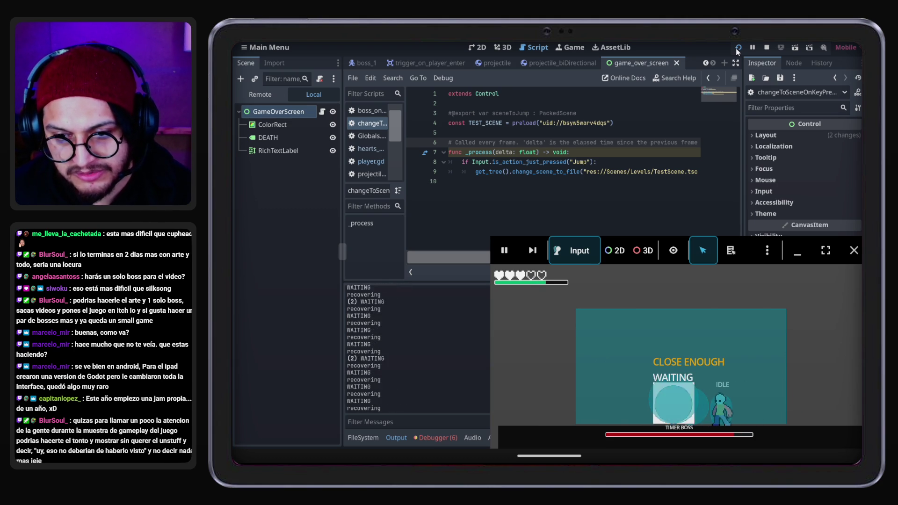
pyautogui.press('Left')
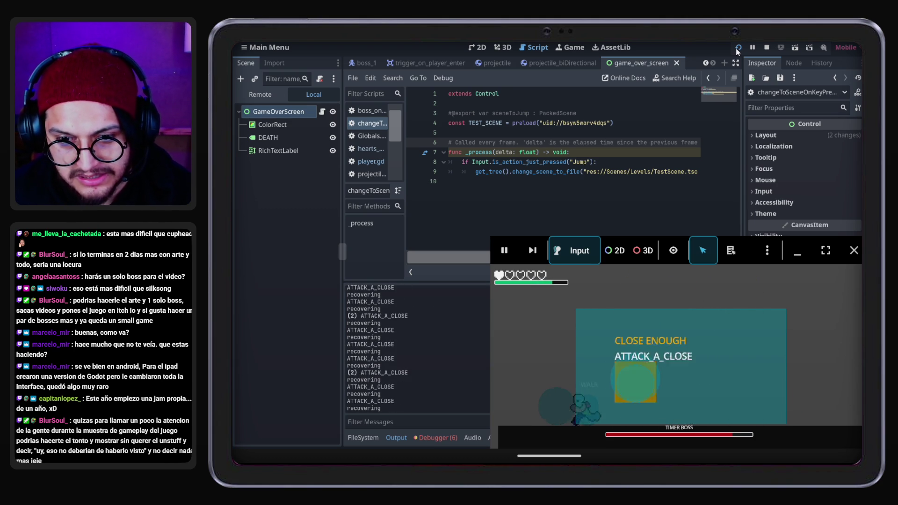
pyautogui.press('Right')
pyautogui.press('Left')
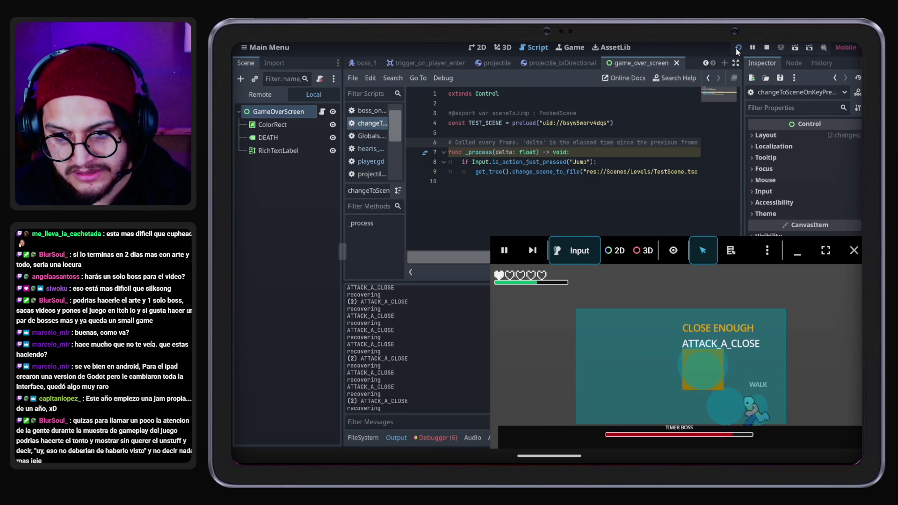
pyautogui.press('Right')
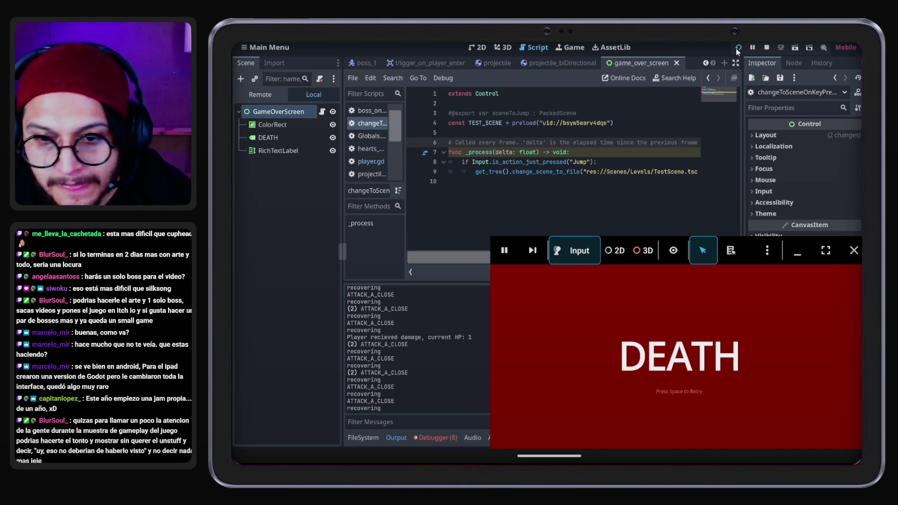
pyautogui.press('space')
# Jump back and forth across the arena dodging the boss, then stop the game
pyautogui.press('Right')
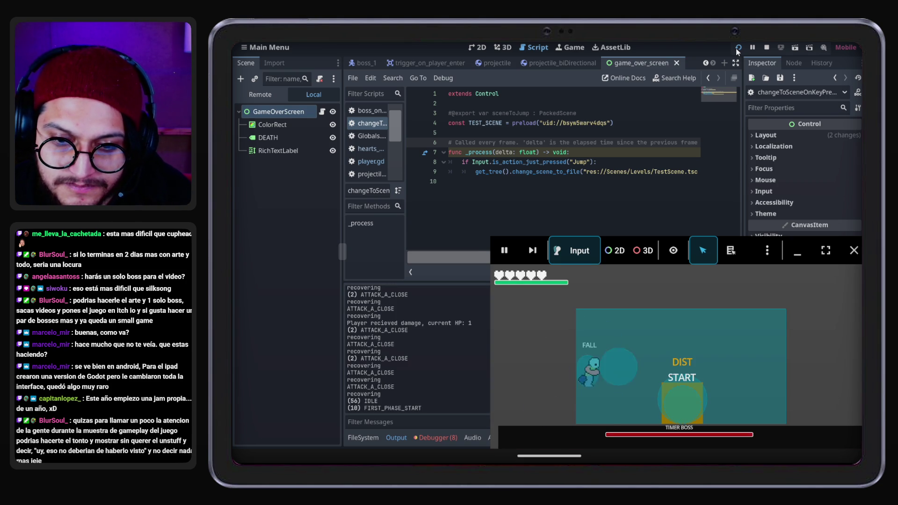
pyautogui.press('Left')
pyautogui.press('space')
pyautogui.press('space')
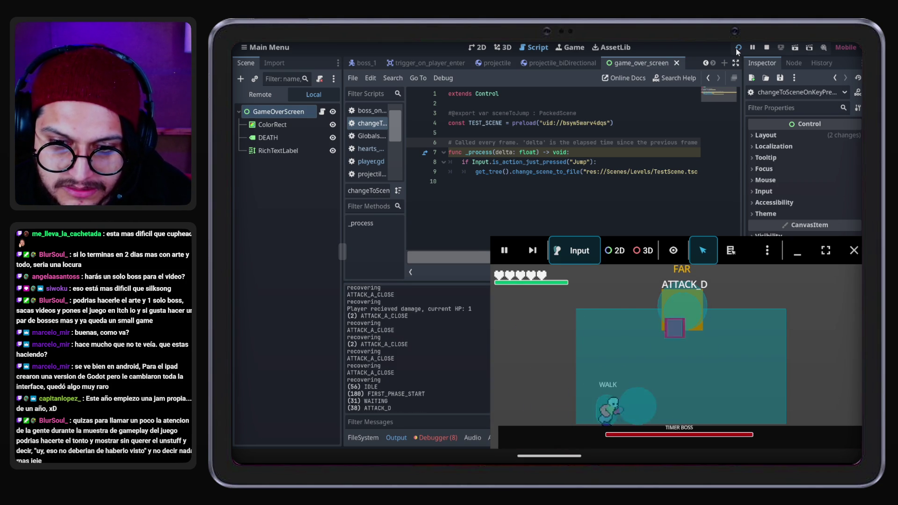
pyautogui.press('Left')
pyautogui.press('space')
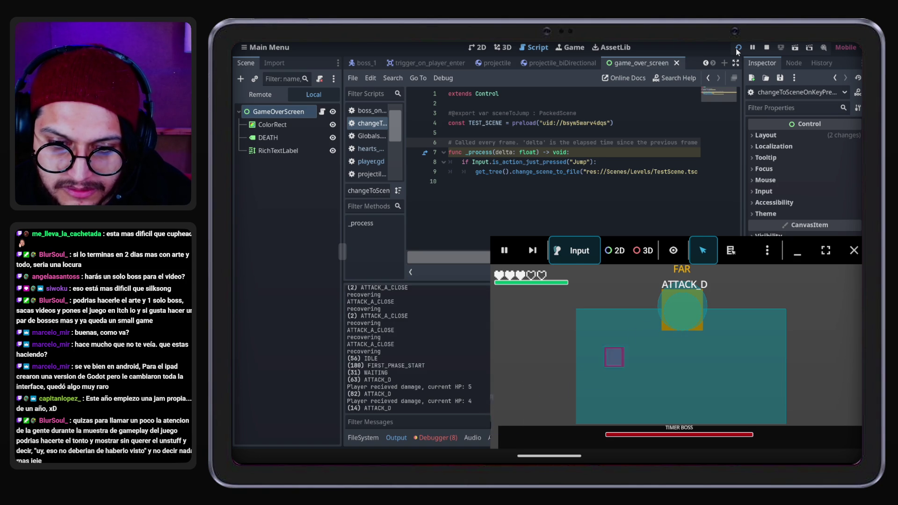
pyautogui.press('Right')
pyautogui.press('space')
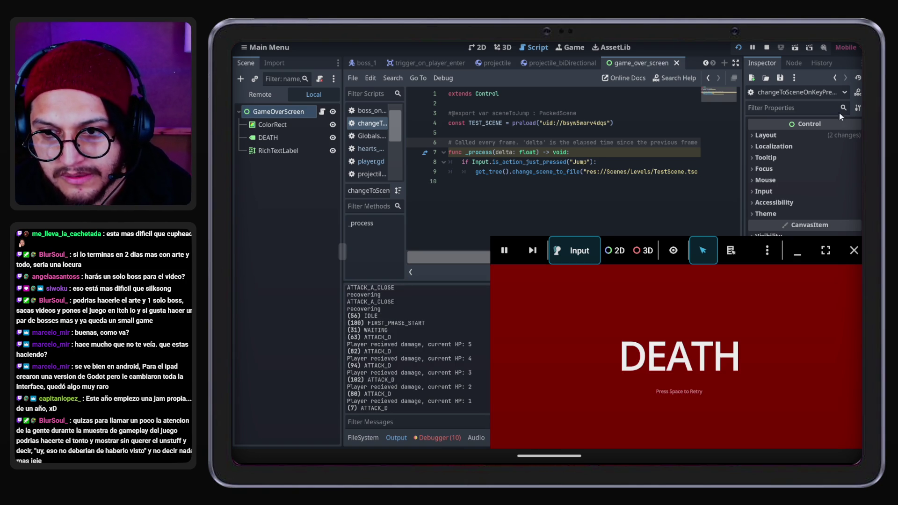
pyautogui.click(853, 248)
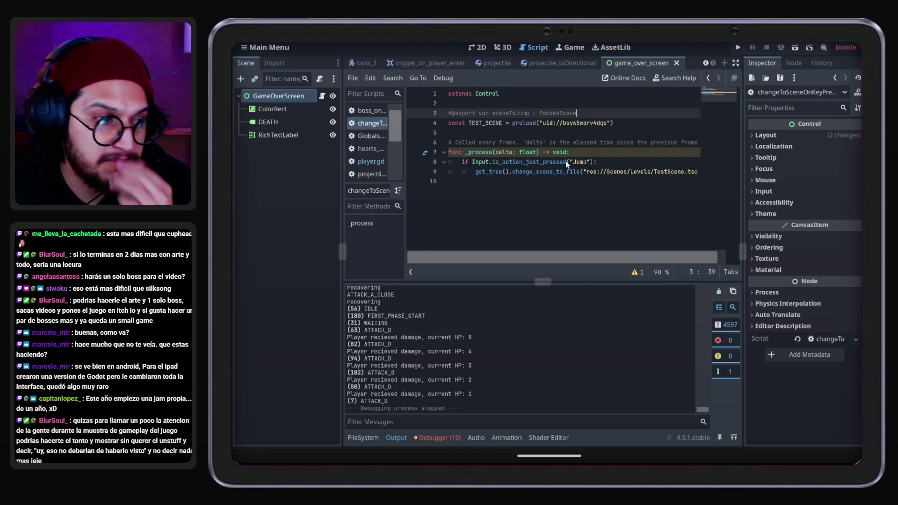
# Select the word 'delta' in the comment near line 7 of player.gd
pyautogui.moveTo(565, 161)
pyautogui.doubleClick(535, 143)
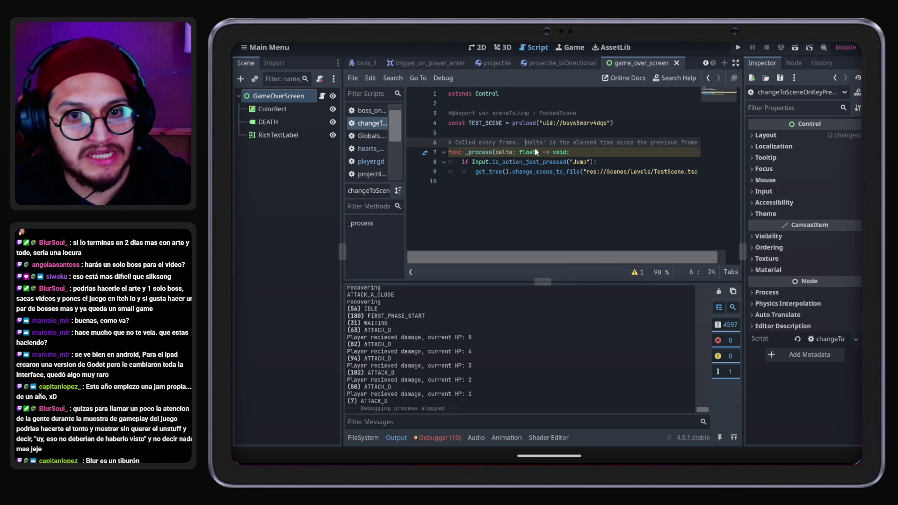
pyautogui.click(569, 156)
# Jump from the Errors list to player.gd line 142, inspect the velocity line, and rerun the project
pyautogui.click(451, 439)
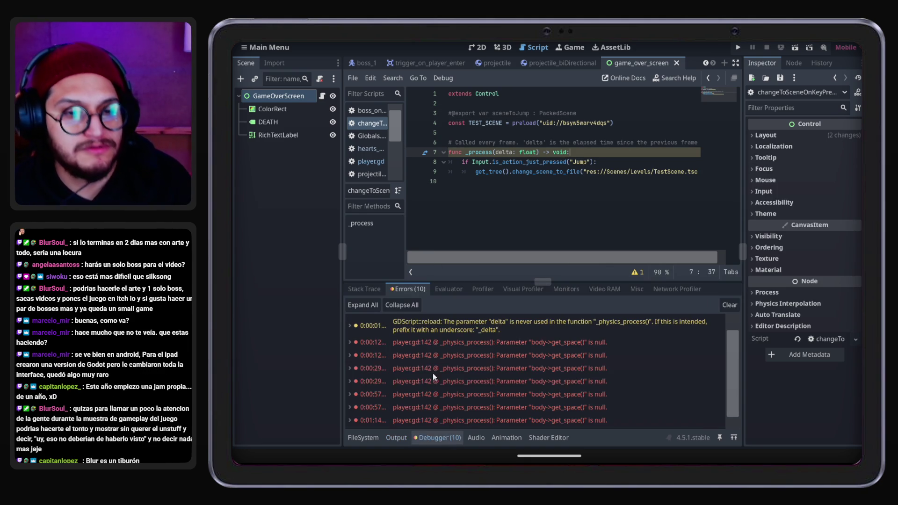
pyautogui.click(564, 354)
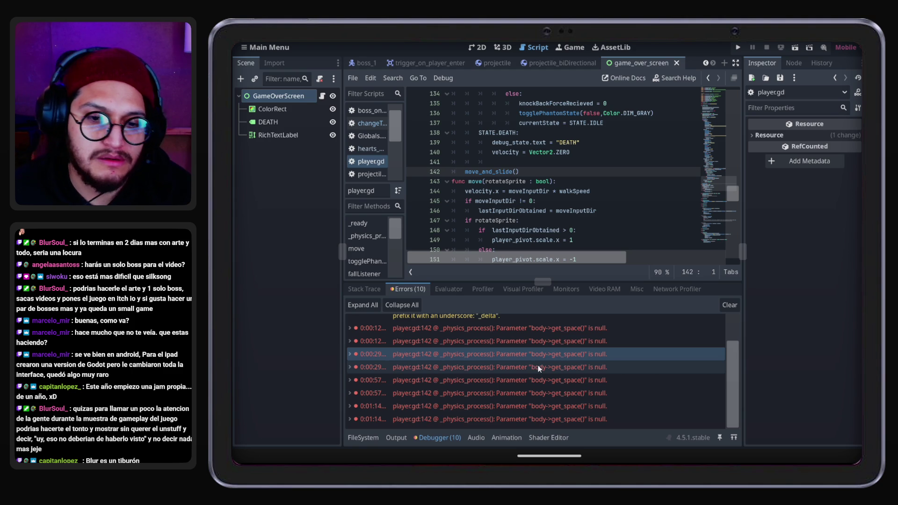
pyautogui.scroll(2, 538, 366)
pyautogui.scroll(-2, 541, 366)
pyautogui.click(539, 152)
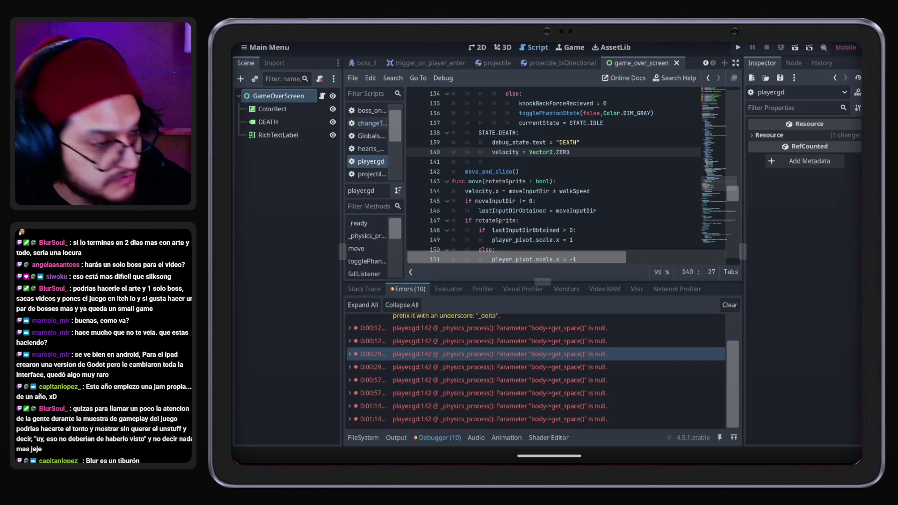
pyautogui.click(738, 47)
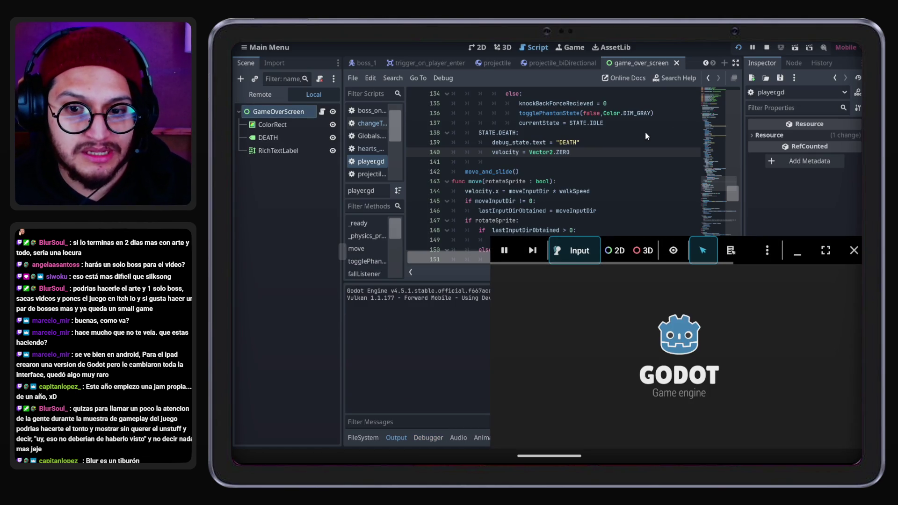
# Walk the player right into the boss arena, fight until the DEATH screen, then stop the game
pyautogui.press('Right')
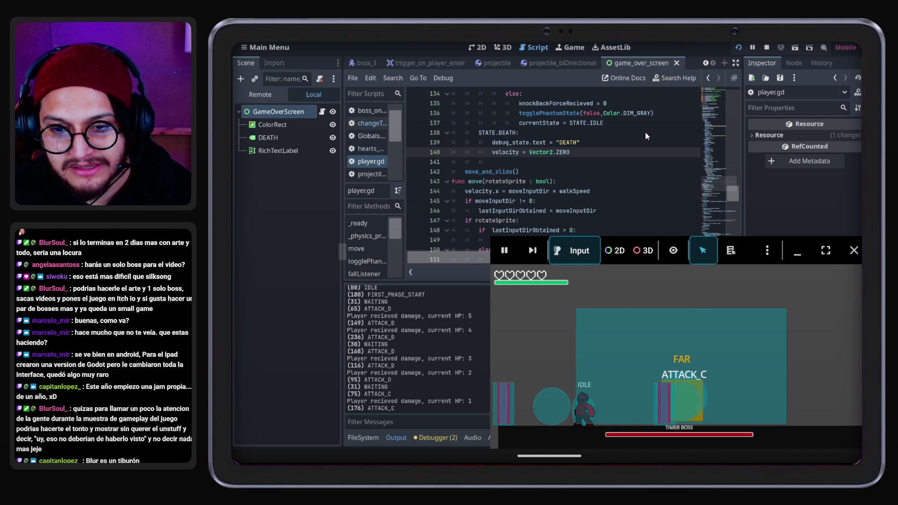
pyautogui.click(852, 251)
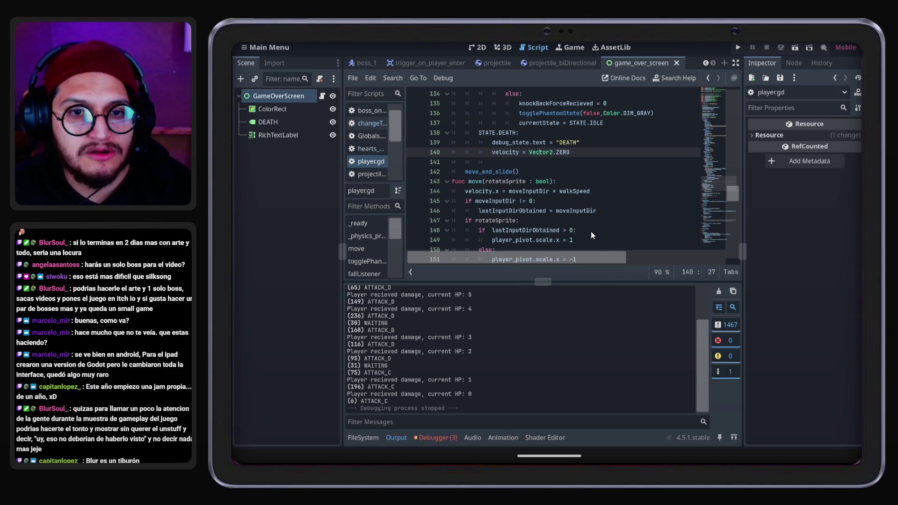
# Collapse the bottom Output panel to enlarge the player.gd script view
pyautogui.scroll(3, 590, 231)
pyautogui.scroll(8, 591, 231)
pyautogui.click(596, 160)
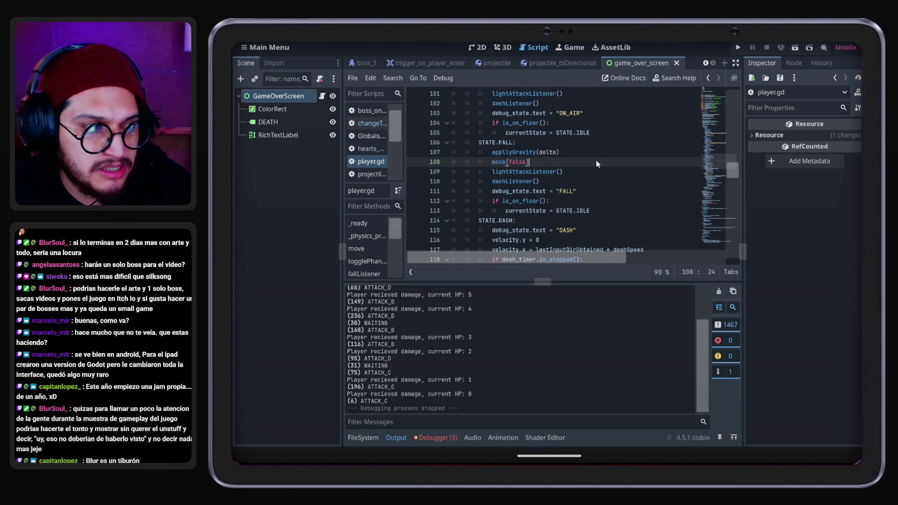
pyautogui.click(389, 437)
# Inspect the phantomTime and light_attack_damage_area variables around lines 57–60
pyautogui.scroll(16, 597, 245)
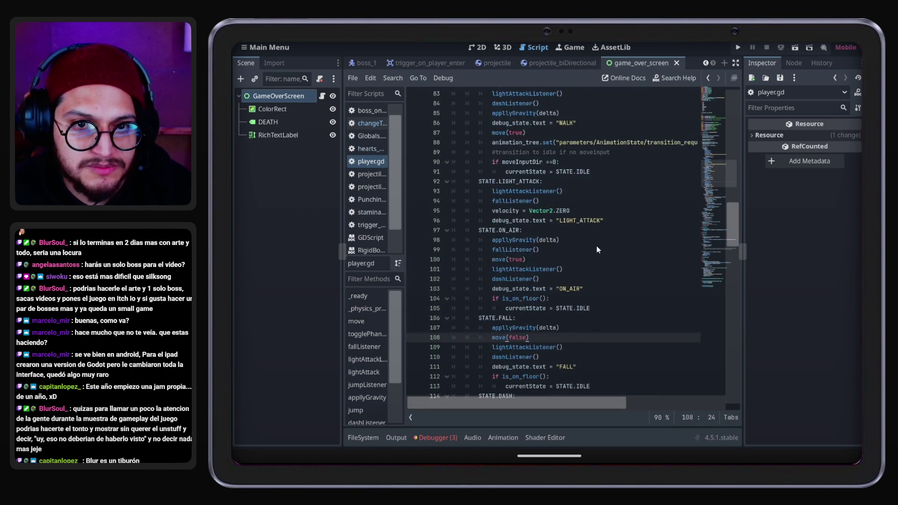
pyautogui.scroll(4, 596, 247)
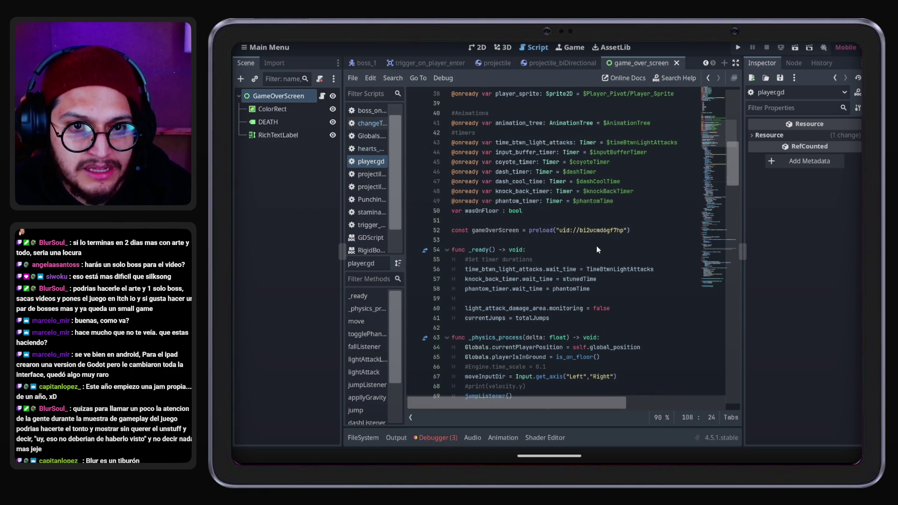
pyautogui.scroll(6, 597, 245)
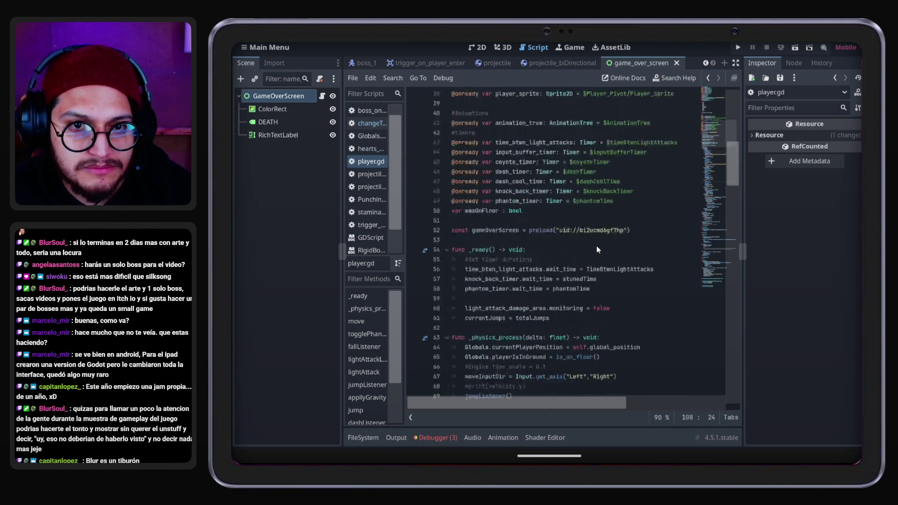
pyautogui.scroll(-9, 596, 249)
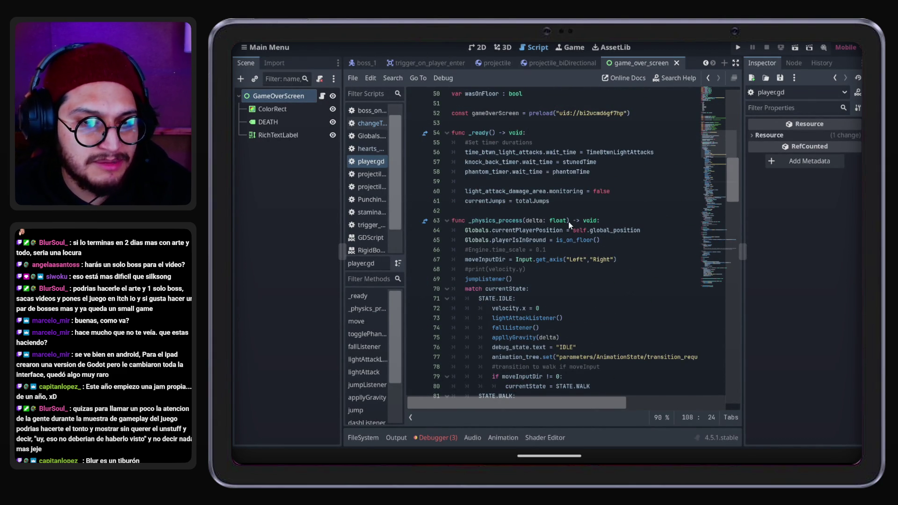
pyautogui.click(556, 162)
pyautogui.doubleClick(564, 173)
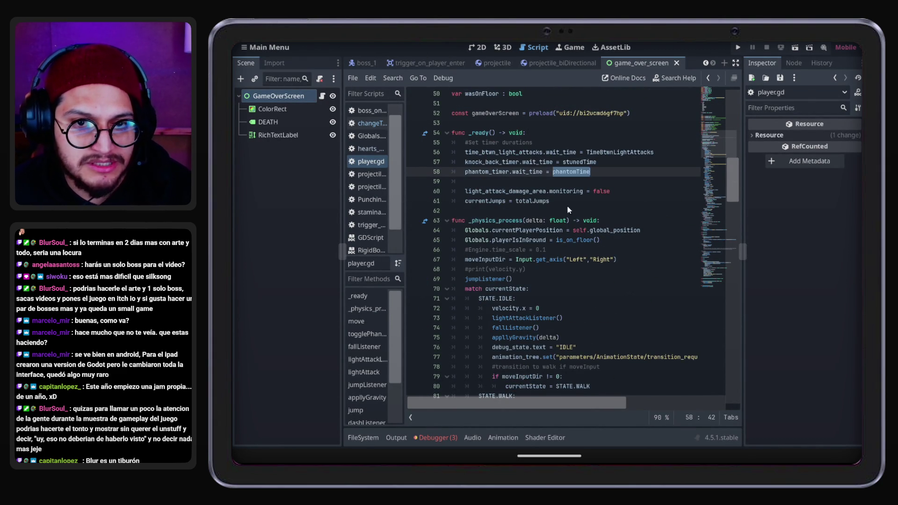
pyautogui.doubleClick(538, 229)
pyautogui.doubleClick(512, 192)
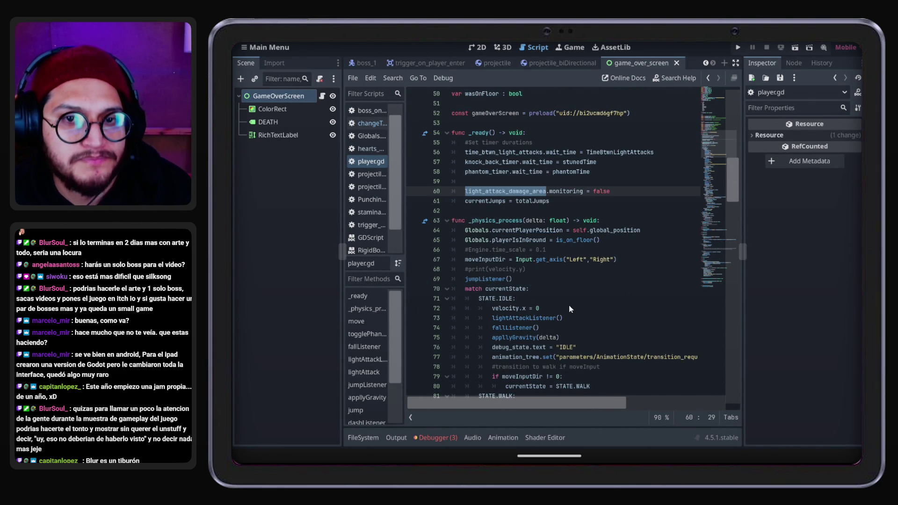
# Scroll player.gd up to the exported movement variables and STATE enum at the top
pyautogui.scroll(8, 569, 305)
pyautogui.scroll(-4, 552, 255)
pyautogui.scroll(9, 551, 255)
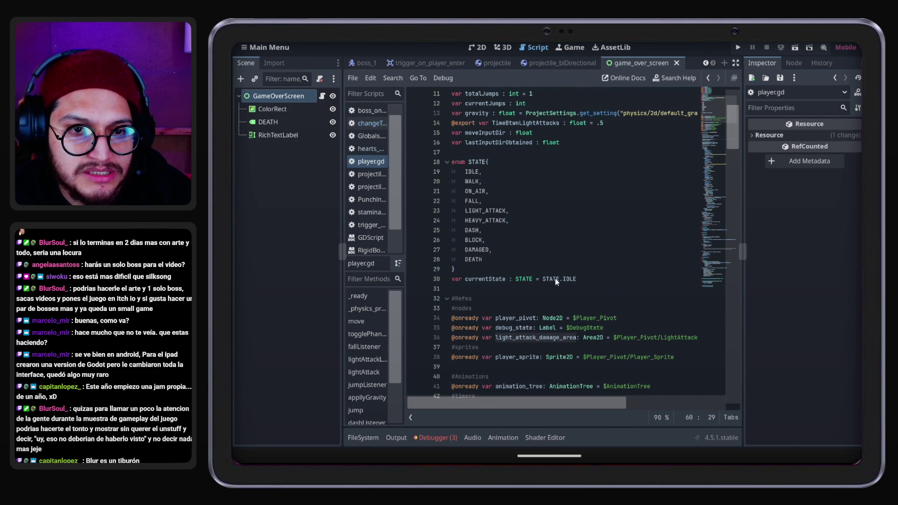
pyautogui.scroll(1, 556, 281)
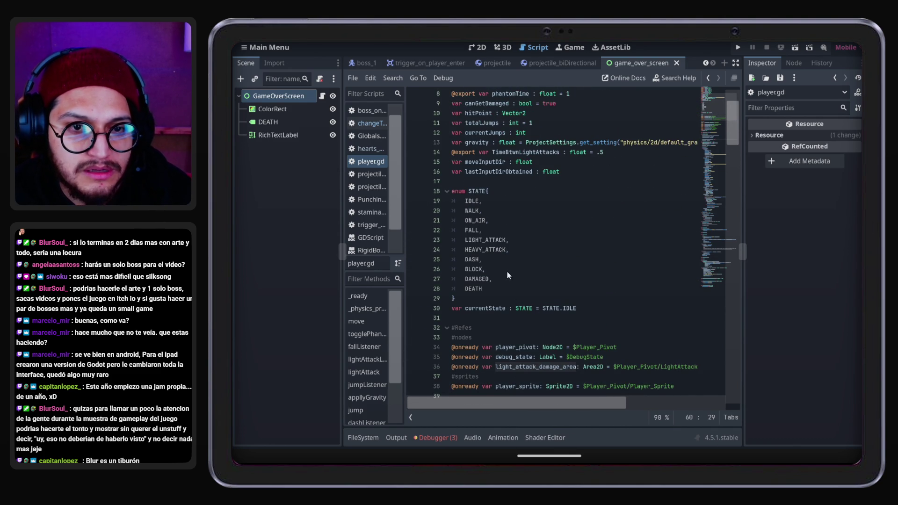
pyautogui.scroll(3, 507, 271)
pyautogui.scroll(-11, 518, 269)
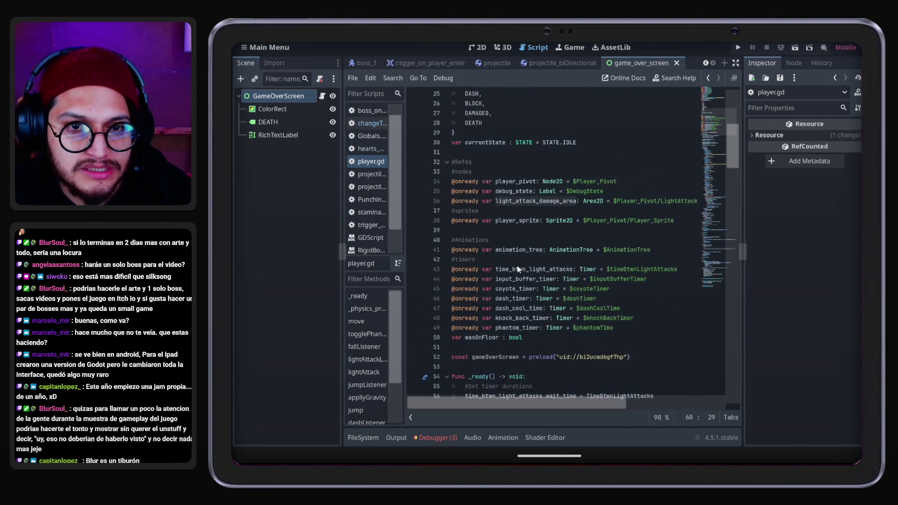
pyautogui.scroll(5, 517, 269)
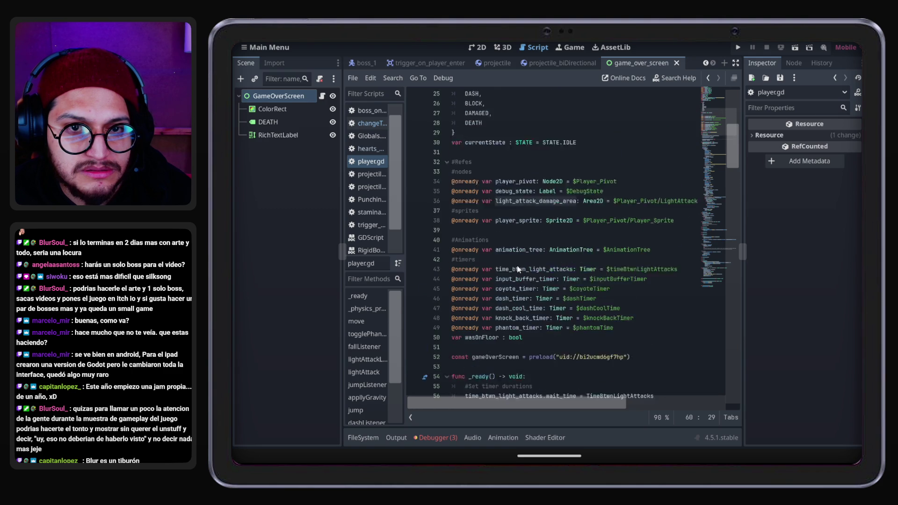
pyautogui.scroll(6, 517, 269)
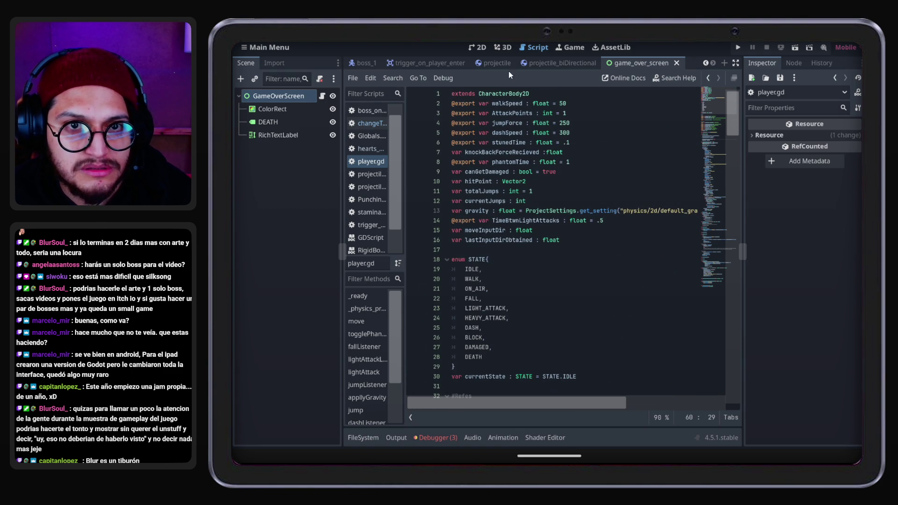
# Open the boss_1 behaviour script and locate the farAttacks list
pyautogui.click(358, 63)
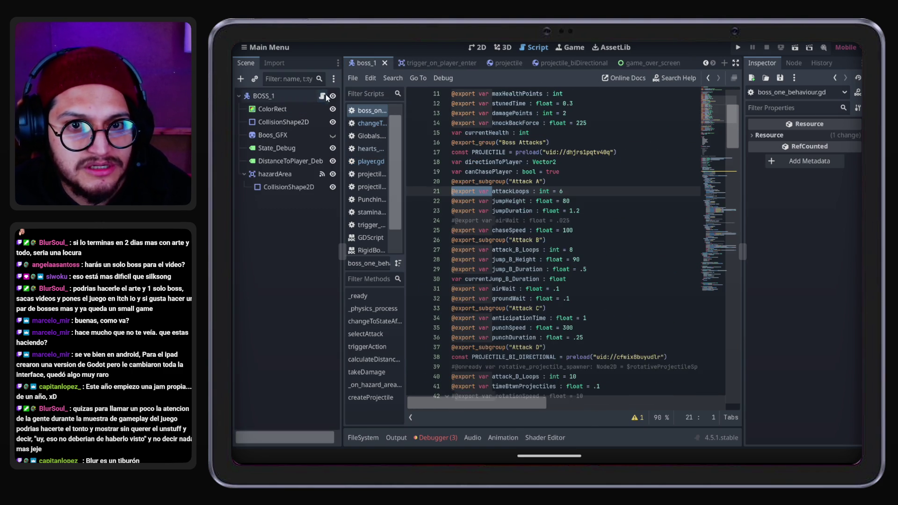
pyautogui.scroll(-10, 565, 242)
pyautogui.scroll(10, 565, 242)
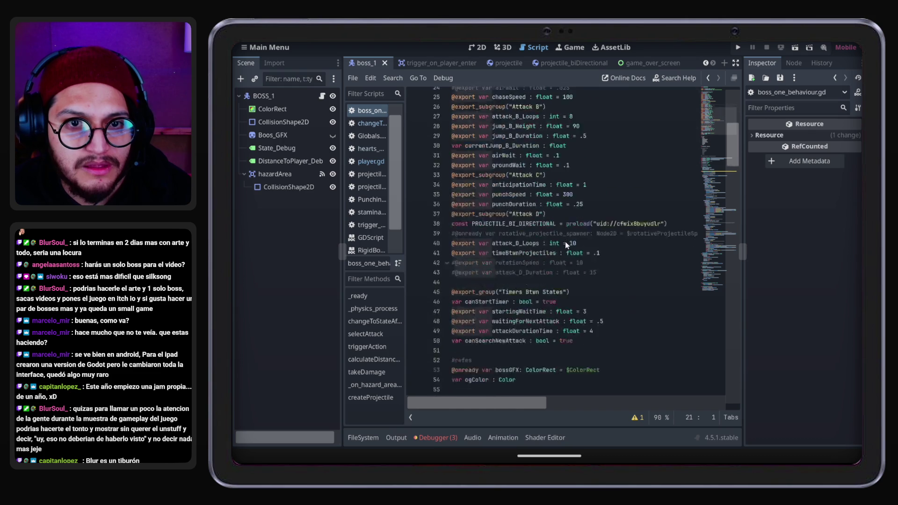
pyautogui.scroll(4, 565, 241)
pyautogui.scroll(-15, 565, 241)
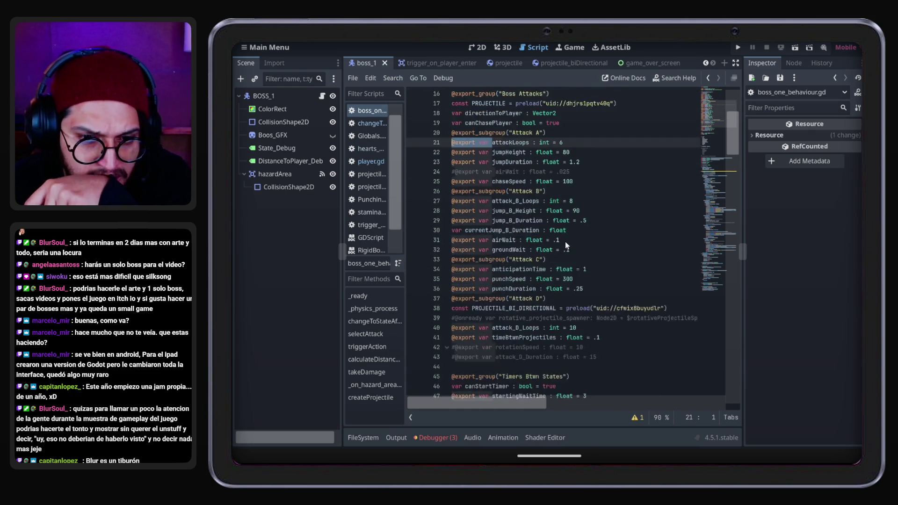
pyautogui.scroll(-3, 565, 241)
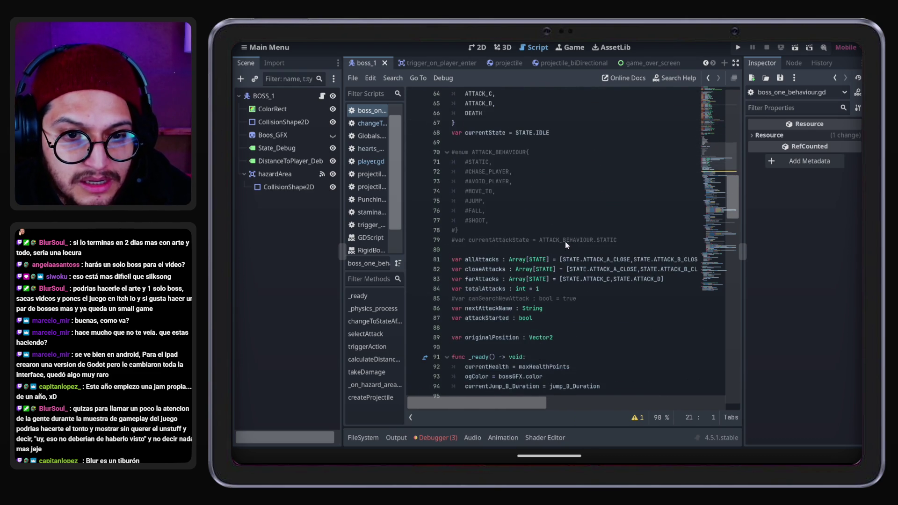
pyautogui.click(494, 278)
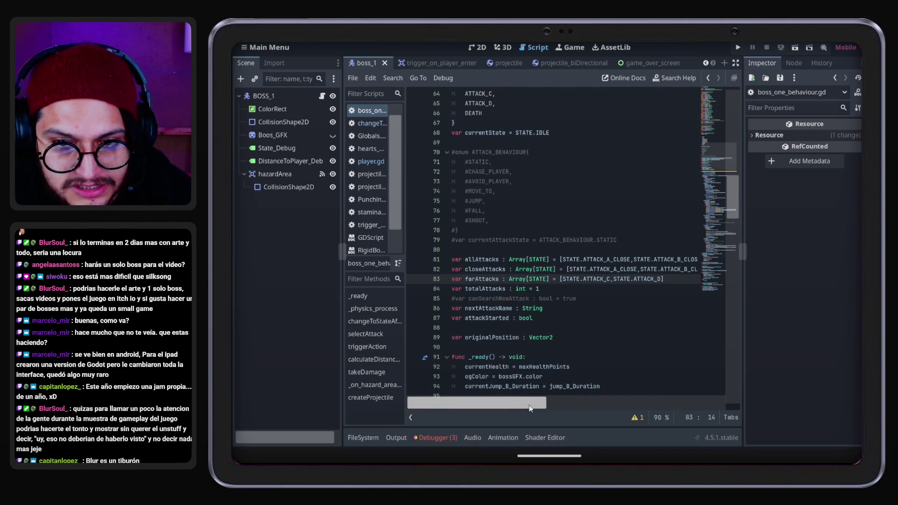
# Copy STATE.ATTACK_A_CLOSE from closeAttacks to the start of farAttacks, then run the game
pyautogui.moveTo(532, 402); pyautogui.dragTo(552, 402)
pyautogui.doubleClick(552, 270)
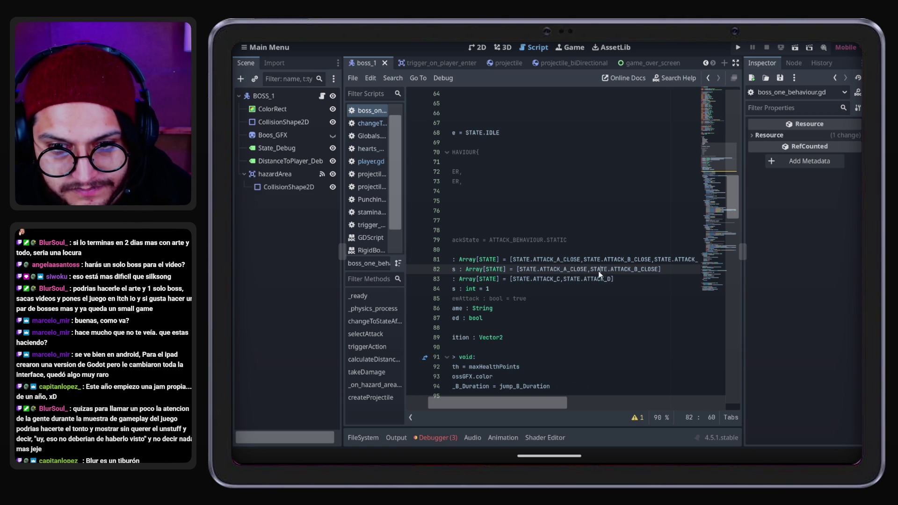
pyautogui.hotkey('ctrl', 'c')
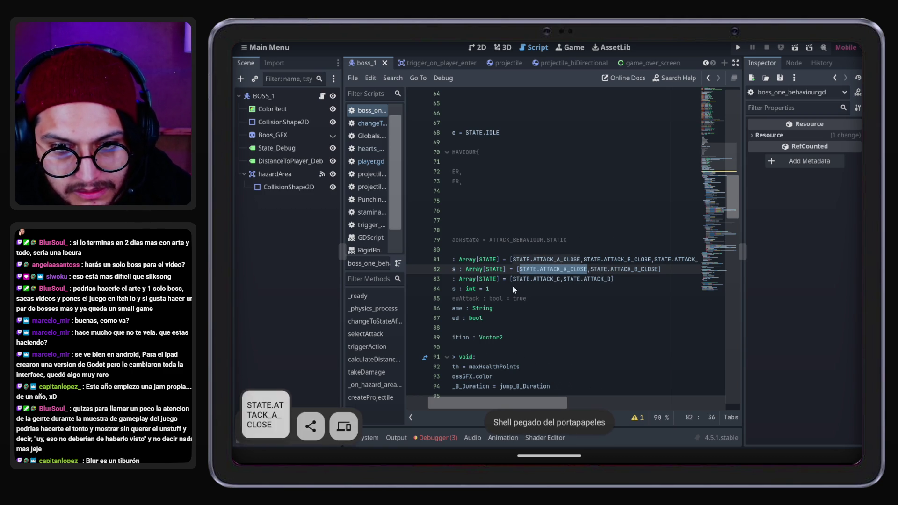
pyautogui.click(514, 279)
pyautogui.hotkey('ctrl', 'v')
pyautogui.write(',')
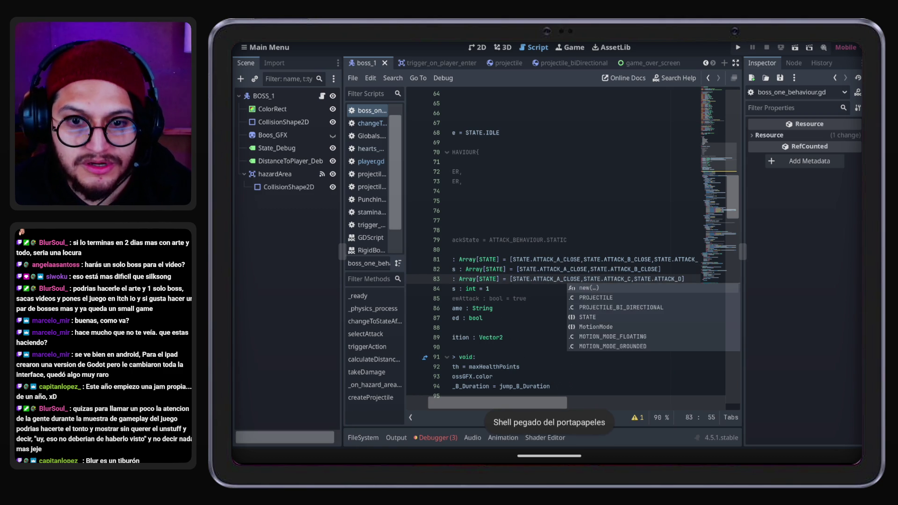
pyautogui.click(734, 45)
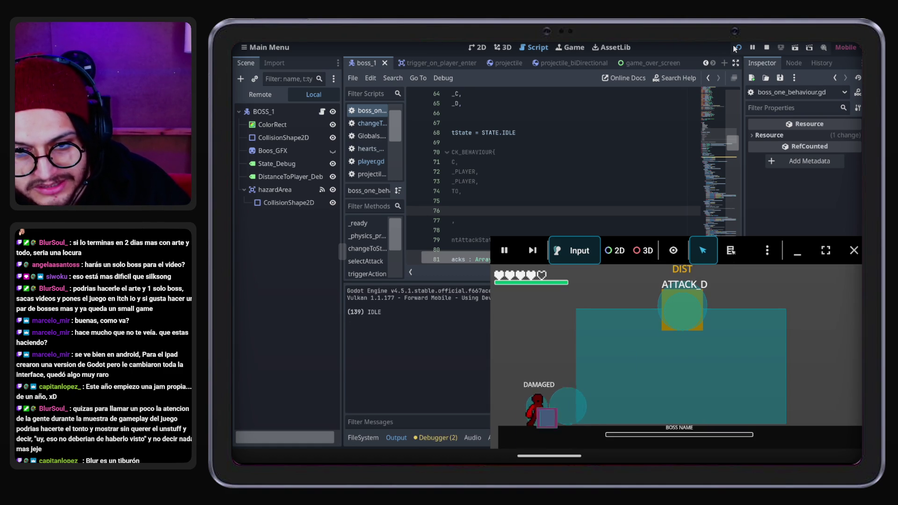
# Restart the game with F5, fight the boss until death, then stop the game
pyautogui.click(855, 250)
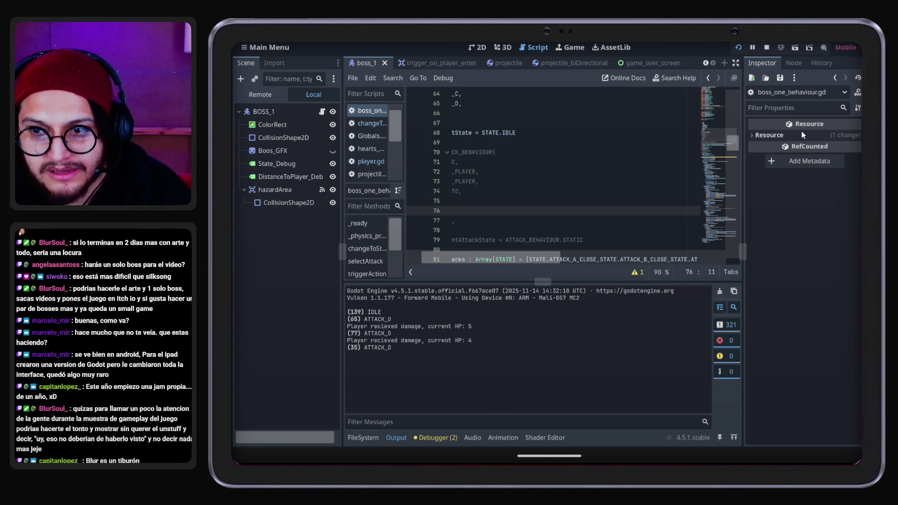
pyautogui.press('F5')
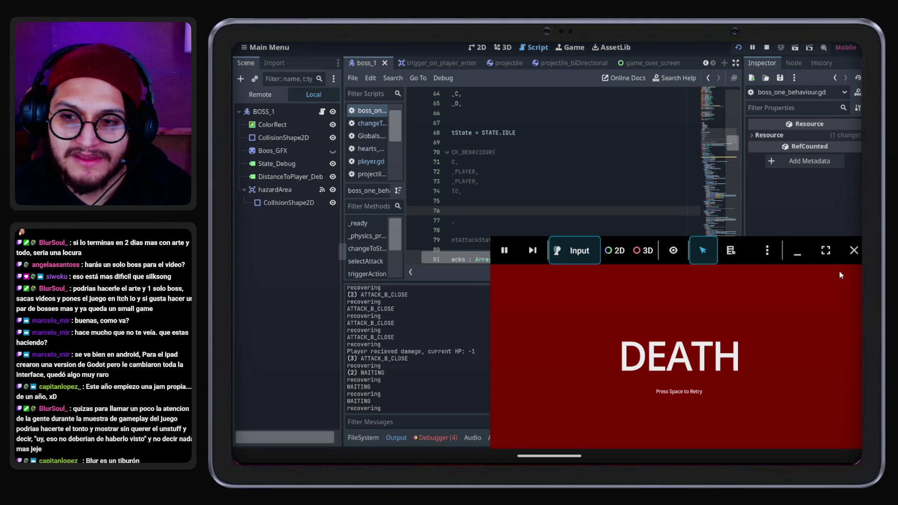
pyautogui.click(854, 251)
pyautogui.click(628, 169)
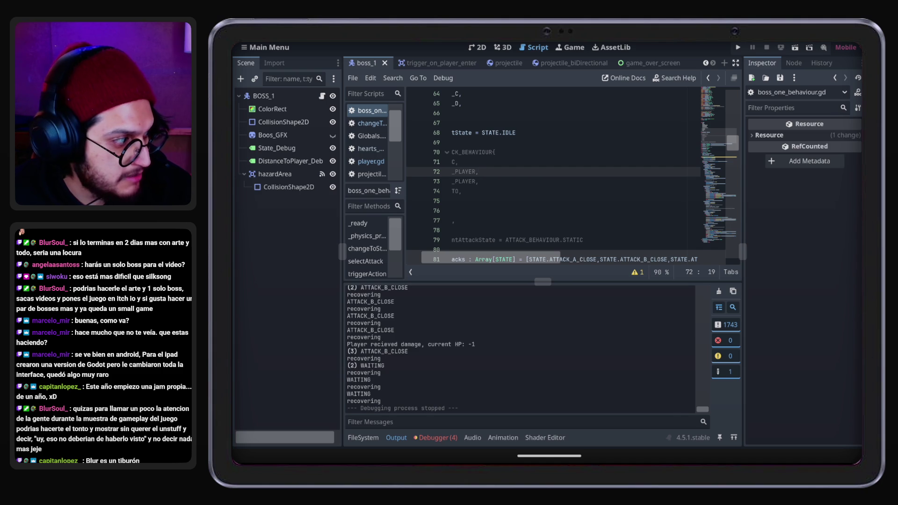